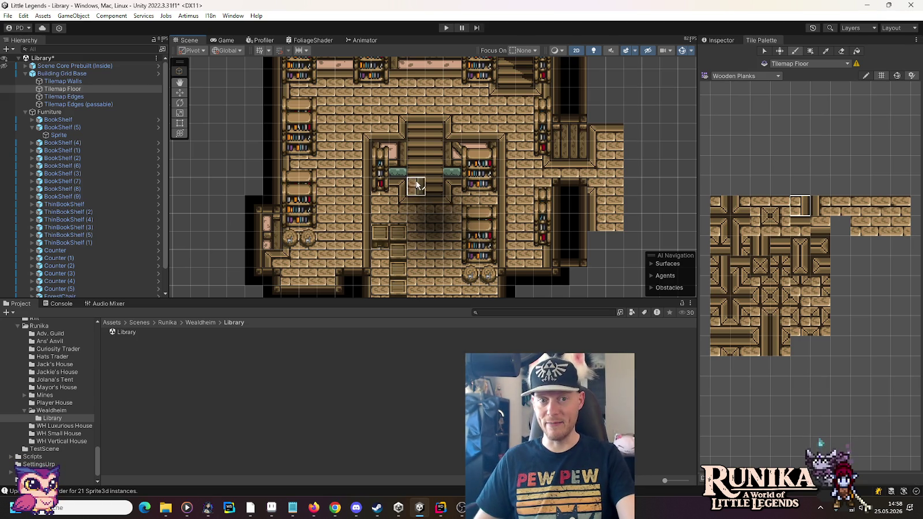
Paint Wooden Planks tile variants onto Tilemap Floor in the lower rooms
mouse_move(412, 190)
mouse_down()
mouse_move(430, 104)
mouse_move(450, 224)
mouse_up()
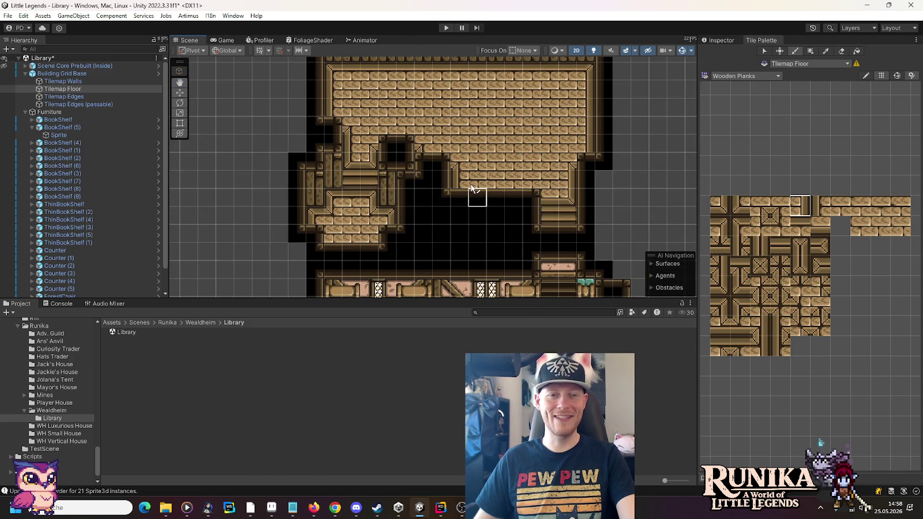
drag(464, 240, 434, 118)
drag(454, 197, 456, 125)
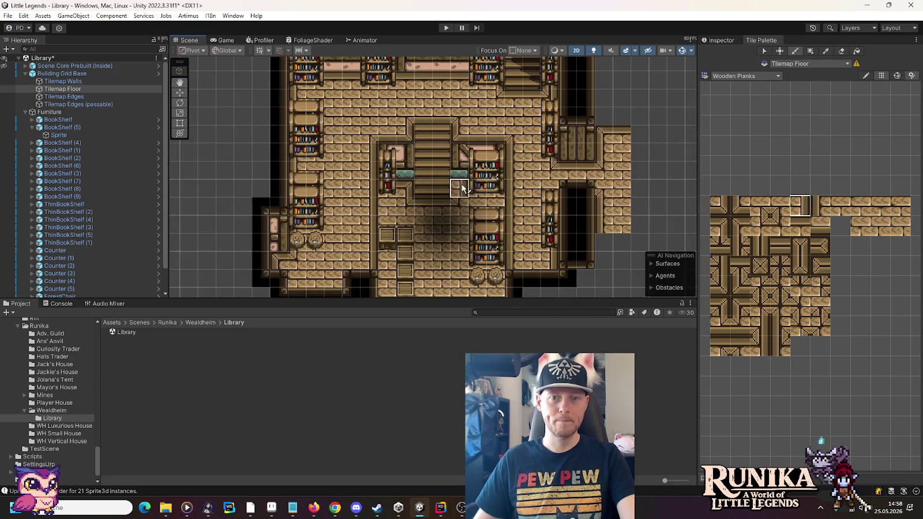
drag(466, 239, 462, 146)
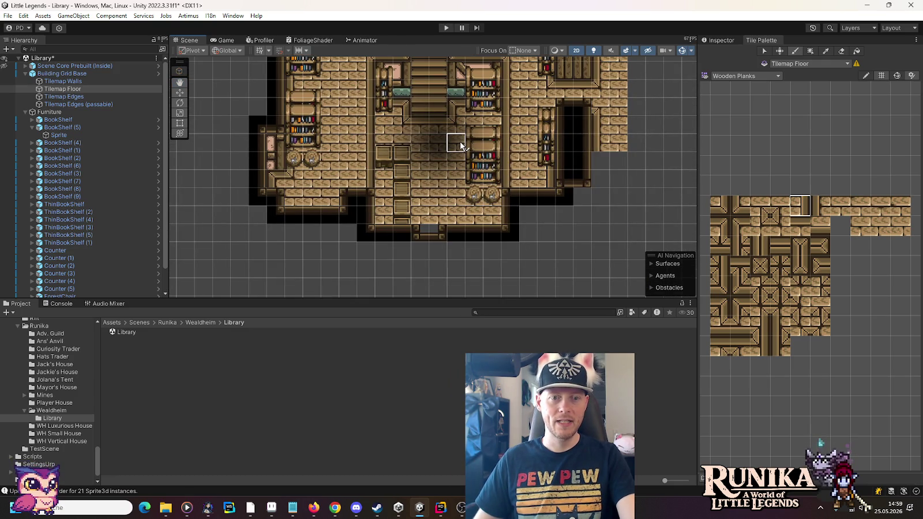
click(841, 212)
click(884, 209)
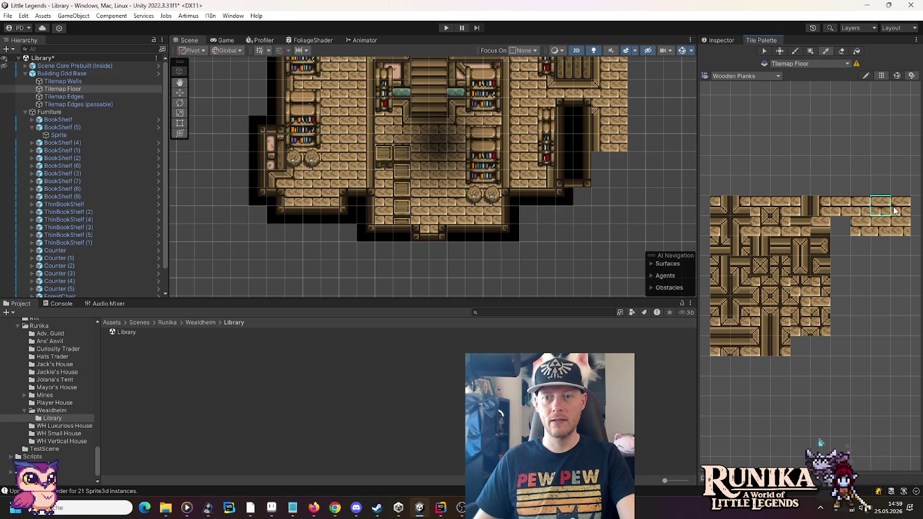
click(860, 225)
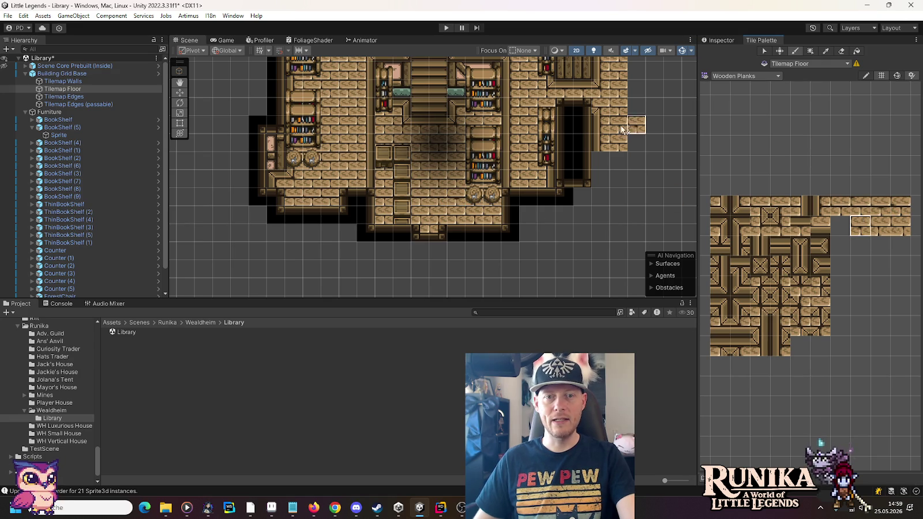
click(900, 226)
Paint more plank tile variants across the upper rooms' floor
drag(378, 158, 415, 262)
click(886, 231)
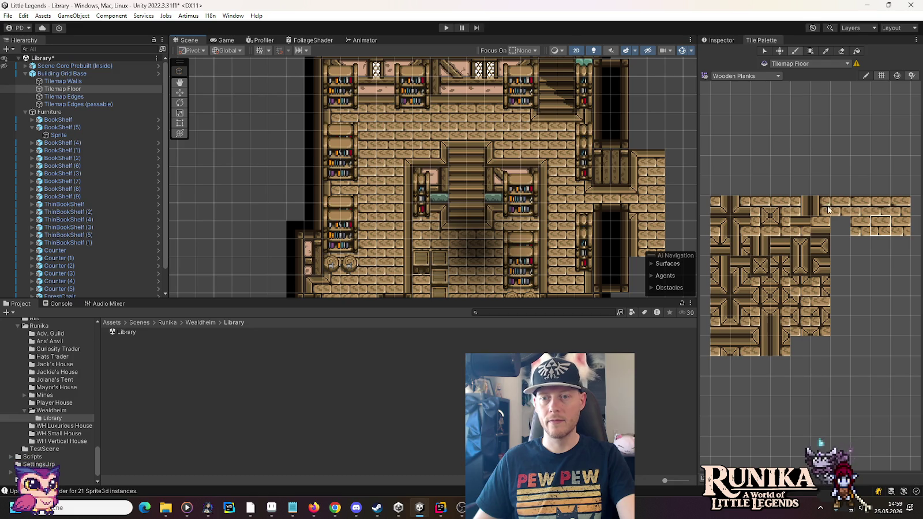
click(854, 202)
drag(489, 135, 511, 302)
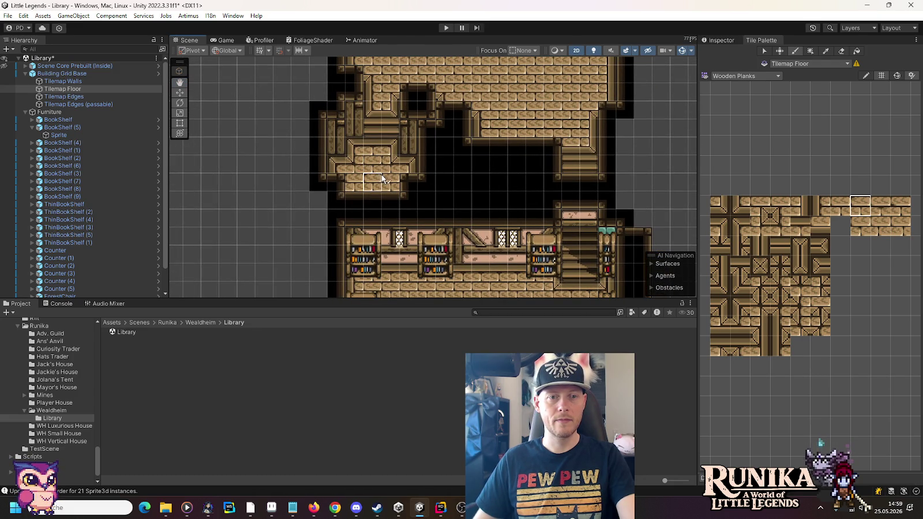
drag(489, 128, 491, 237)
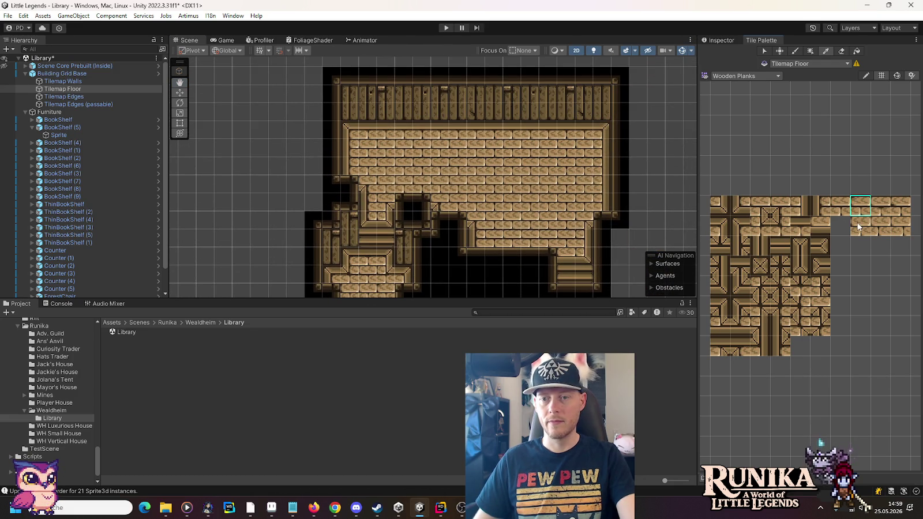
click(881, 206)
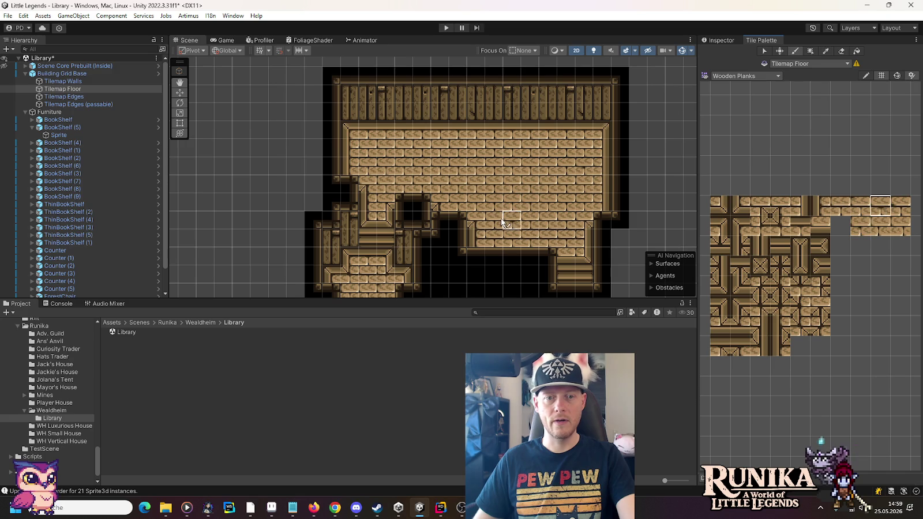
click(895, 228)
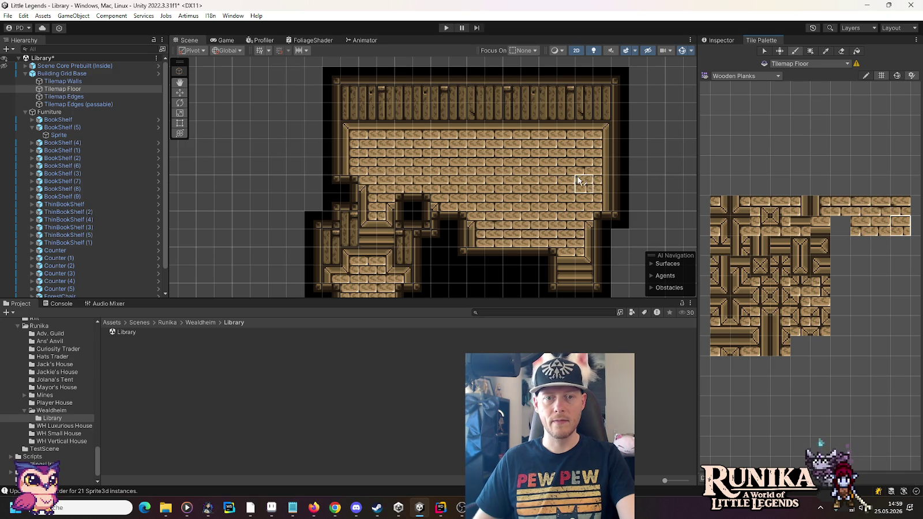
click(878, 228)
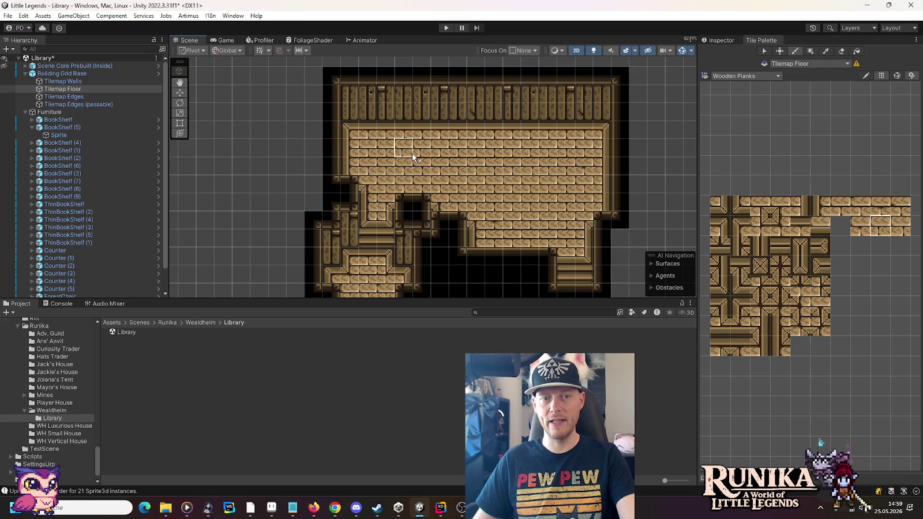
click(860, 226)
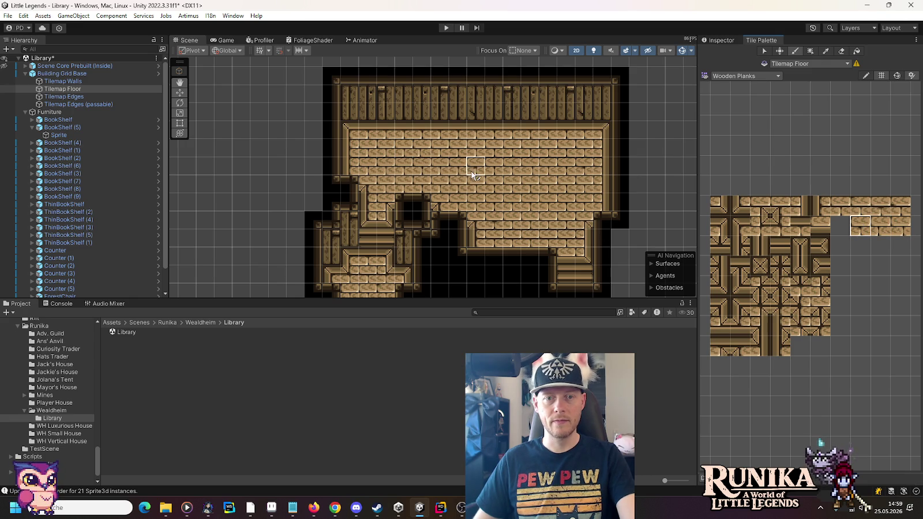
Bring the bookshelf rooms back into view and save the Library scene
key(Down)
key(Down)
key(Down)
key(Down)
key(Down)
key(Down)
key(Left)
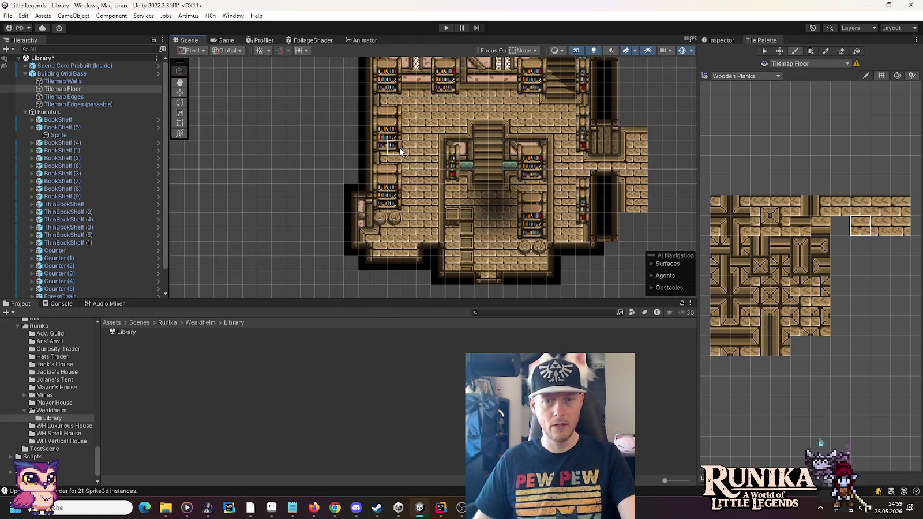
key(ctrl+s)
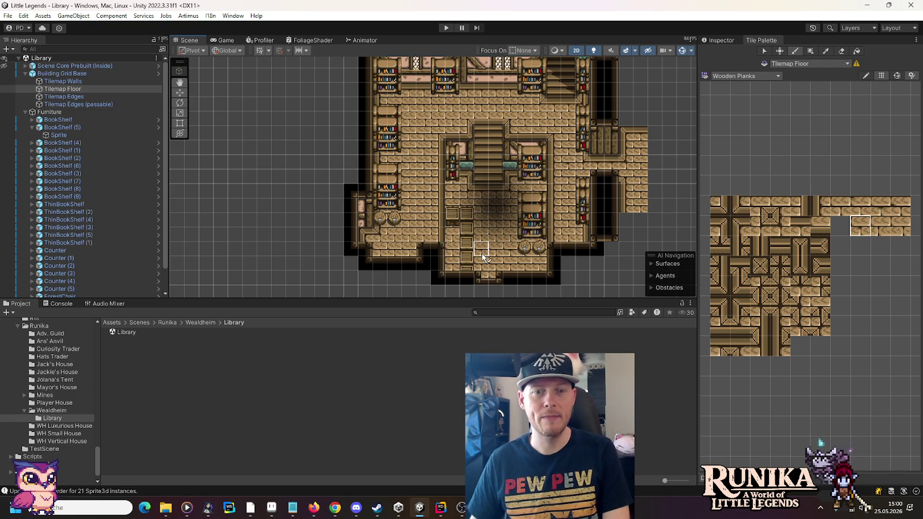
scroll(482, 254, up, 5)
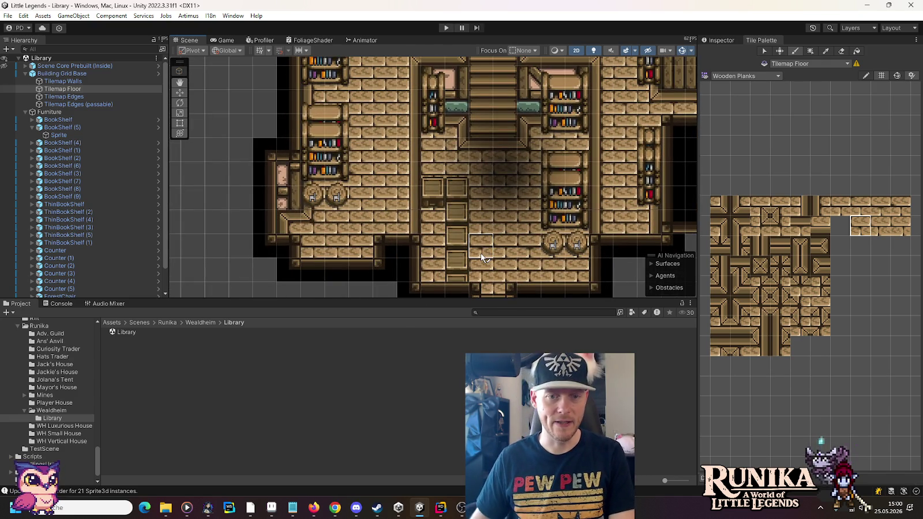
Collapse Building Grid Base and Furniture, and select Scene Core Prebuilt (Inside)
click(24, 73)
click(25, 83)
click(24, 84)
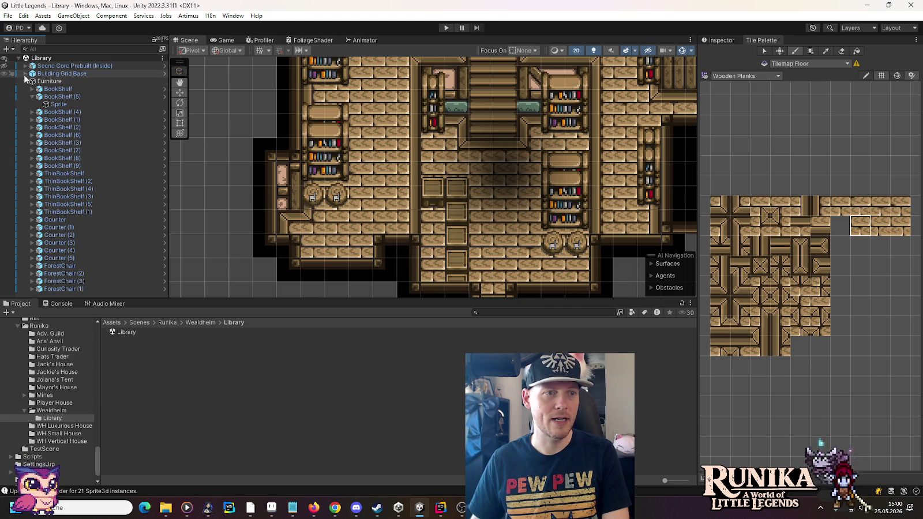
click(25, 82)
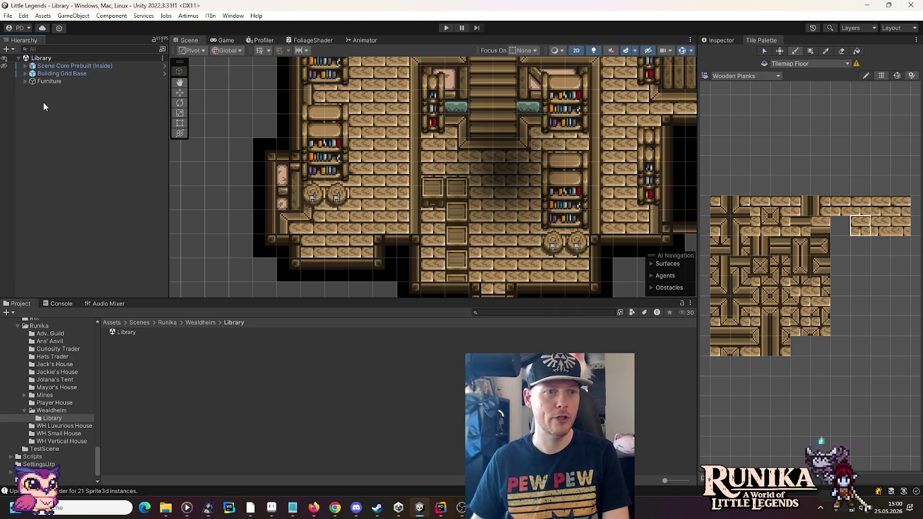
click(28, 67)
Expand Furniture, switch to the Move tool, and show the Ans' Anvil scene folder
click(24, 74)
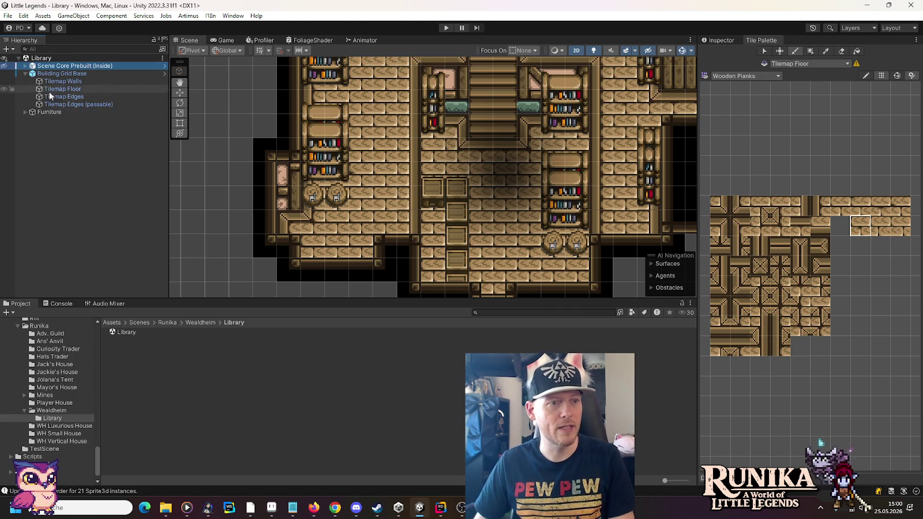
click(25, 73)
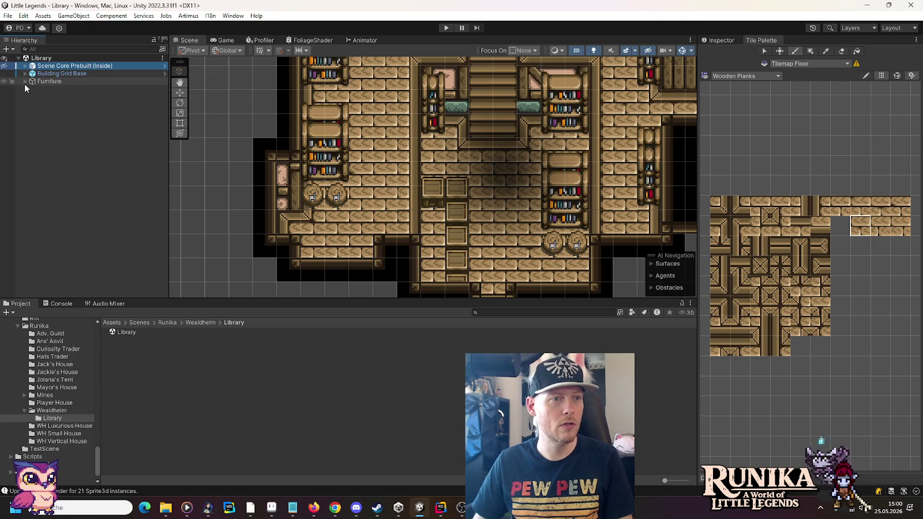
click(24, 81)
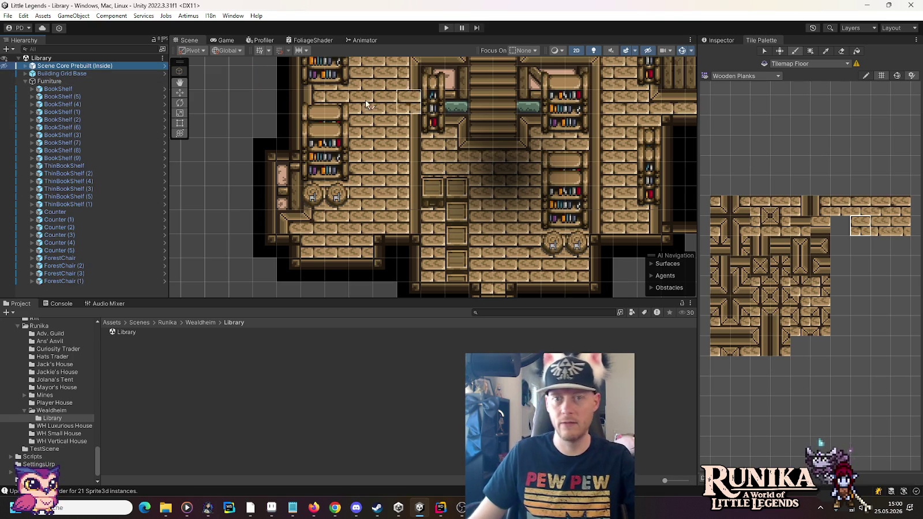
key(w)
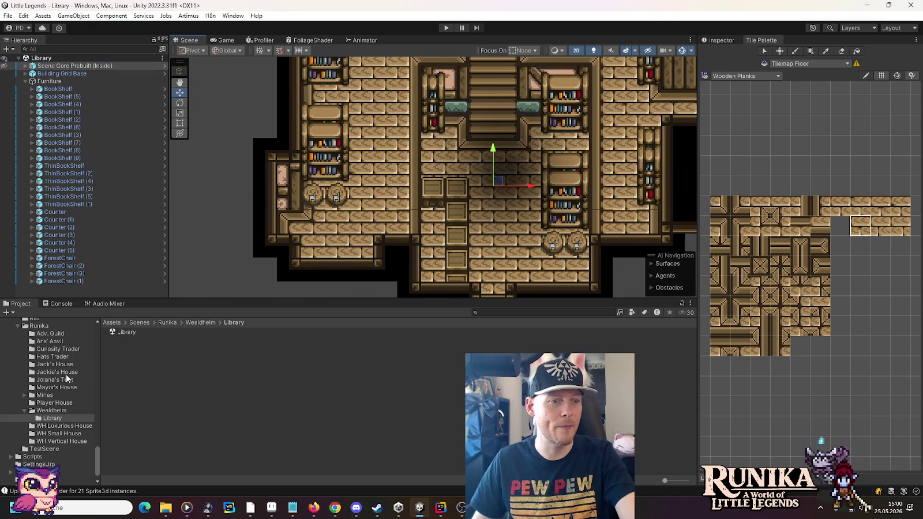
click(55, 343)
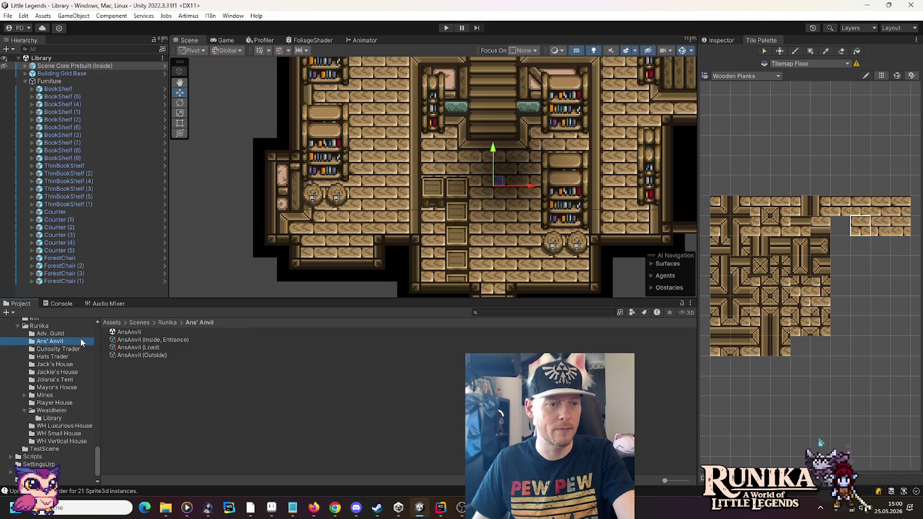
Open the AnsAnvil scene and select its TriggerSceneConnector Door and LightShine light
double_click(125, 333)
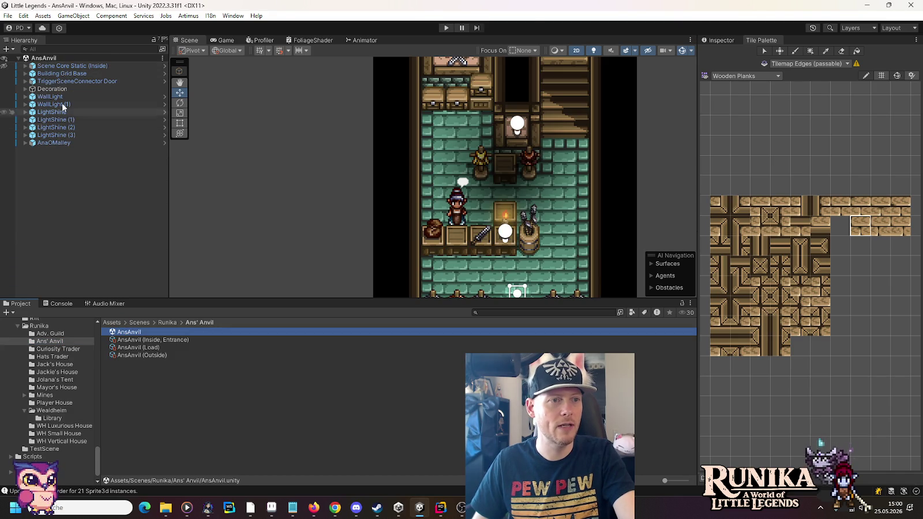
click(64, 85)
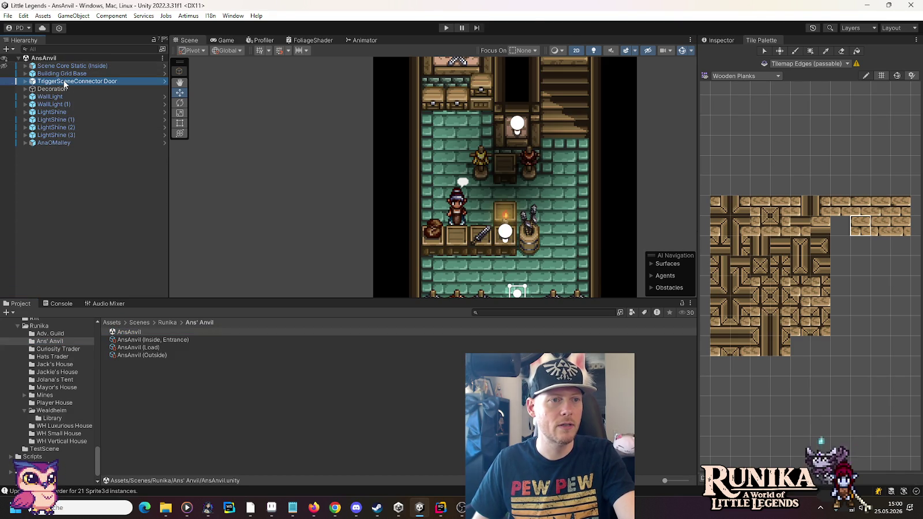
right_click(65, 84)
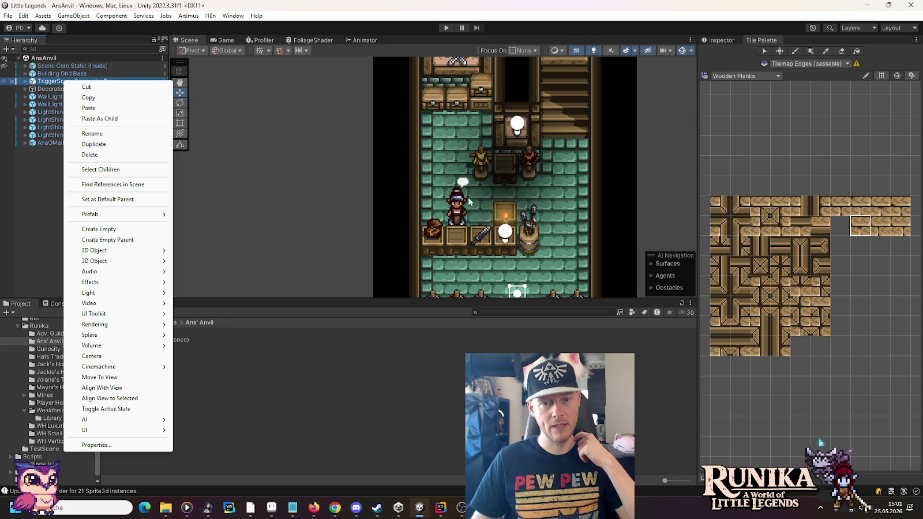
click(318, 228)
drag(525, 297, 511, 196)
click(511, 196)
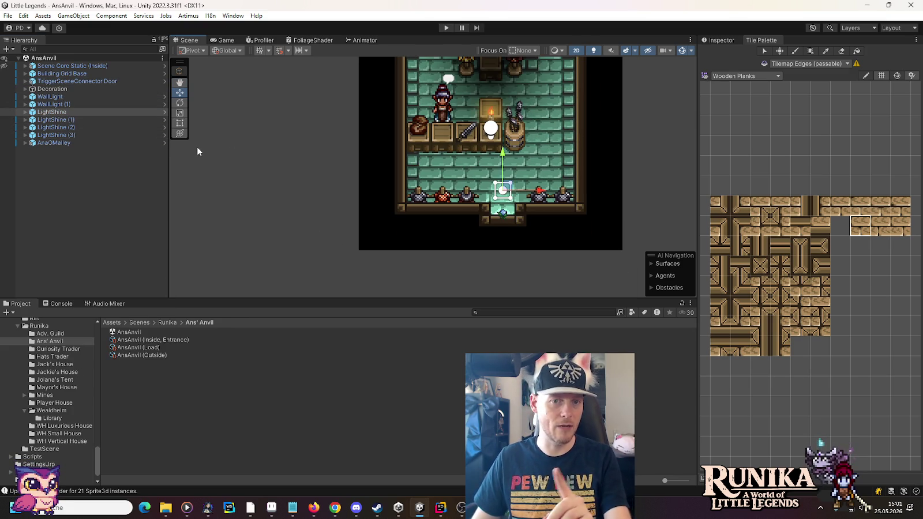
Open the ManorHouse scene from its scene folder
scroll(59, 377, up, 5)
scroll(60, 378, up, 2)
scroll(55, 384, up, 5)
scroll(51, 398, down, 5)
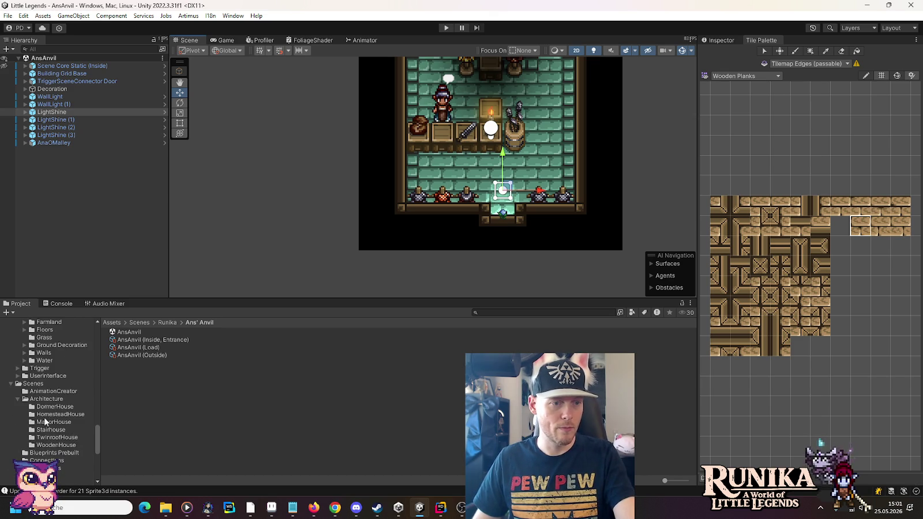
click(46, 422)
click(146, 332)
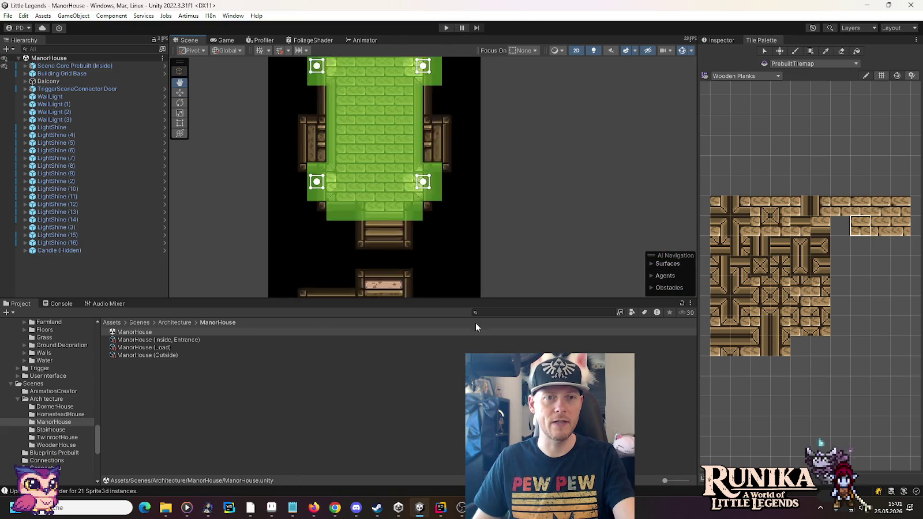
Select LightShine (10), LightShine (3) and TriggerSceneConnector Door, then show the Wealdheim Library folder
key(w)
click(434, 133)
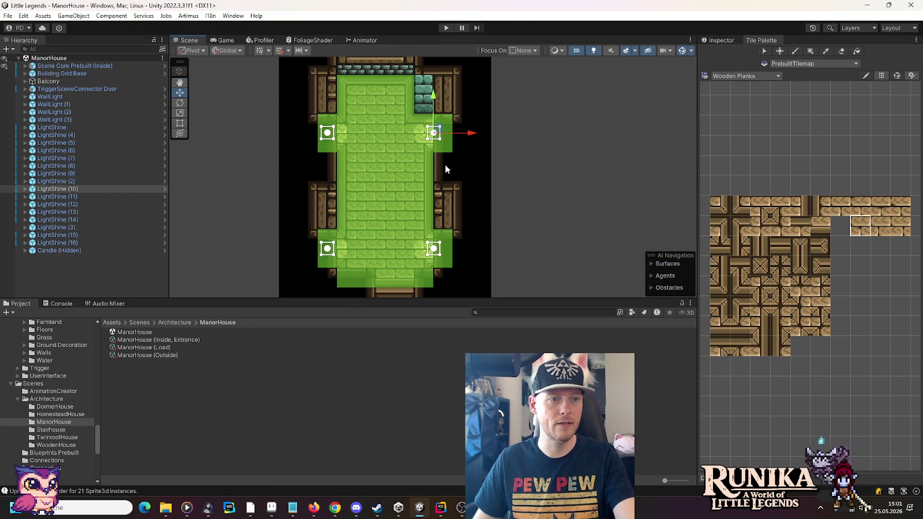
key(q)
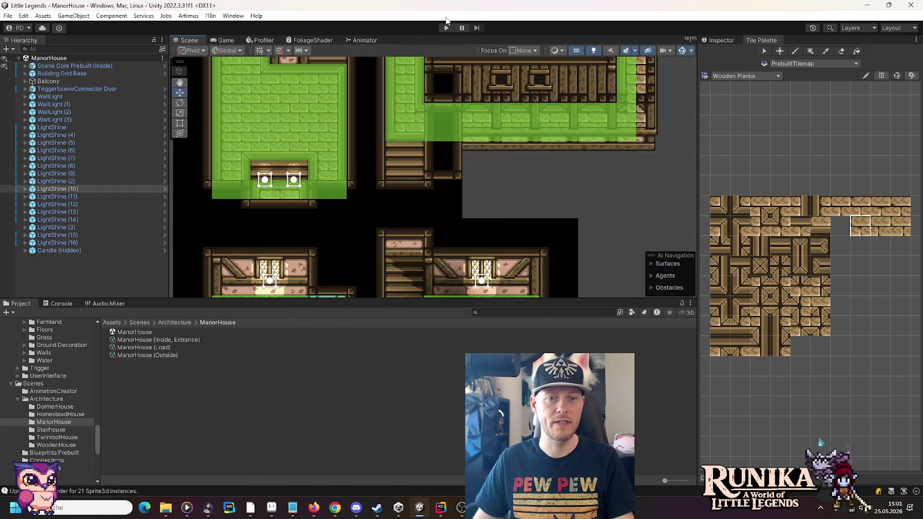
shift+click(508, 229)
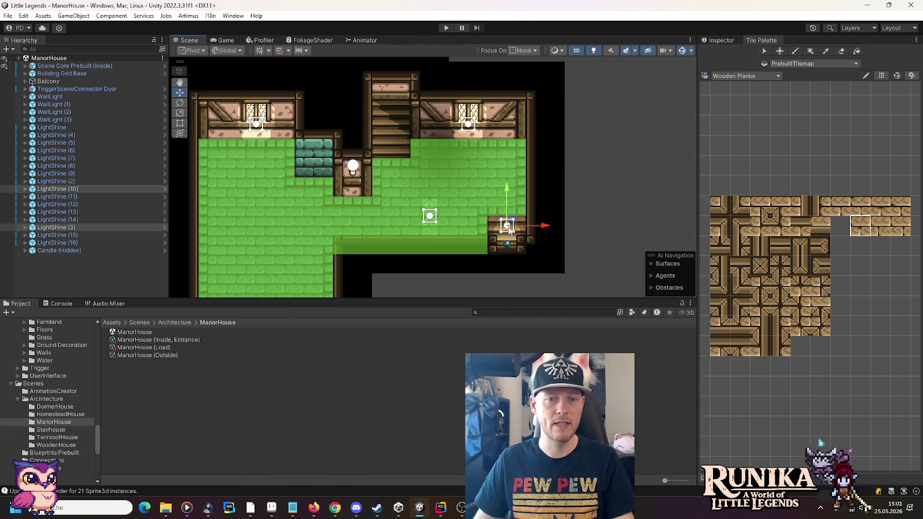
ctrl+click(96, 90)
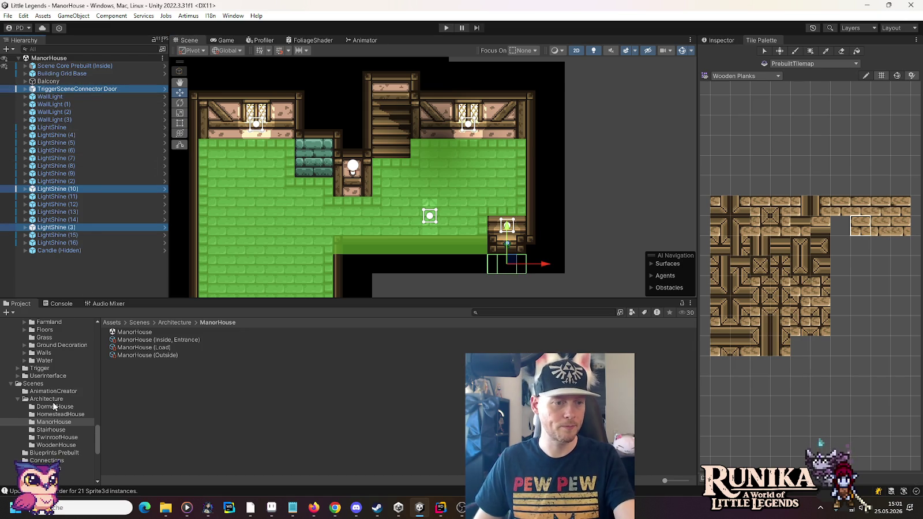
scroll(52, 404, down, 5)
click(52, 448)
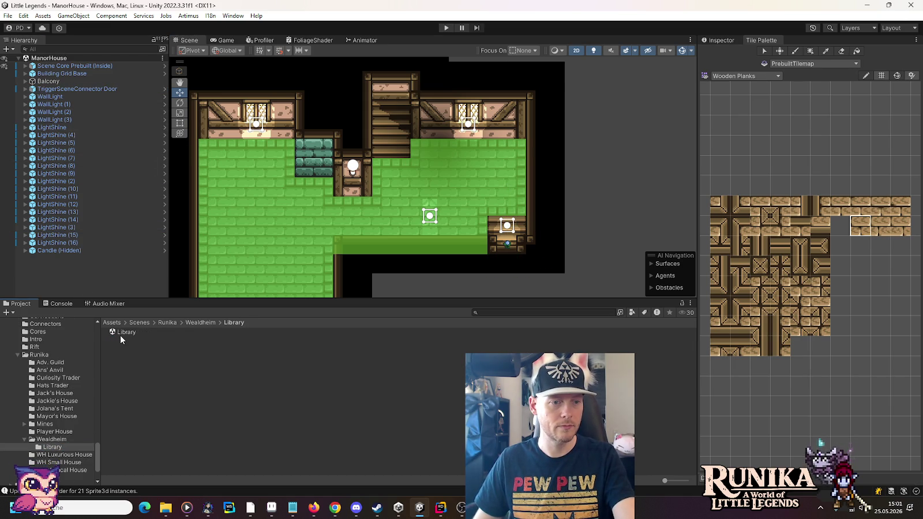
Open Library.unity, paste the copied objects, and slide the door connector to the entrance
double_click(120, 331)
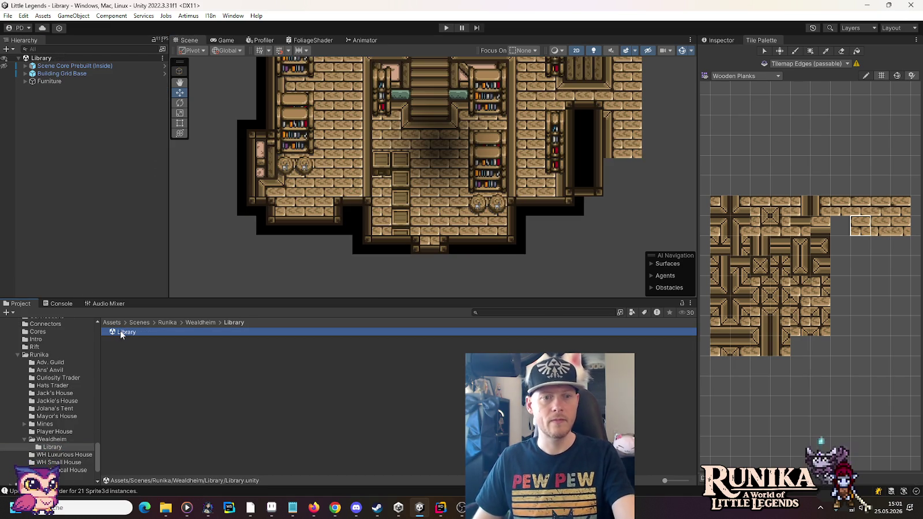
right_click(92, 113)
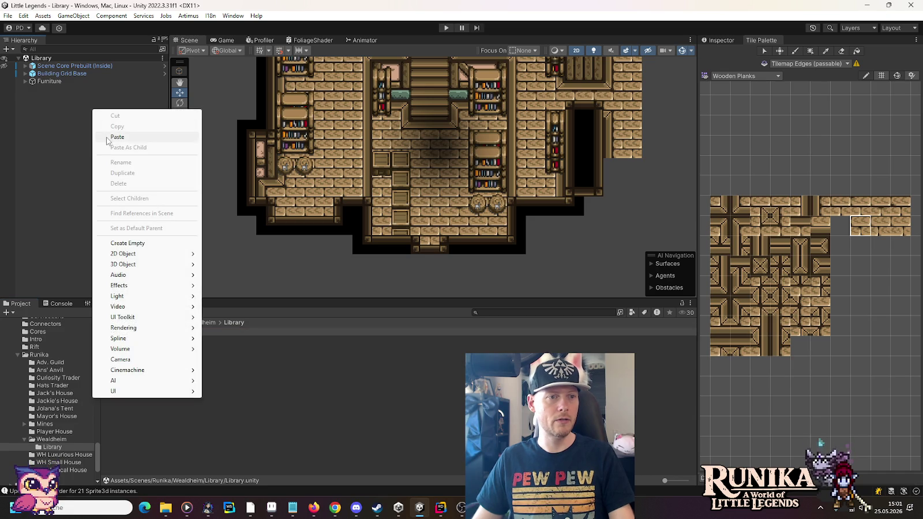
click(107, 138)
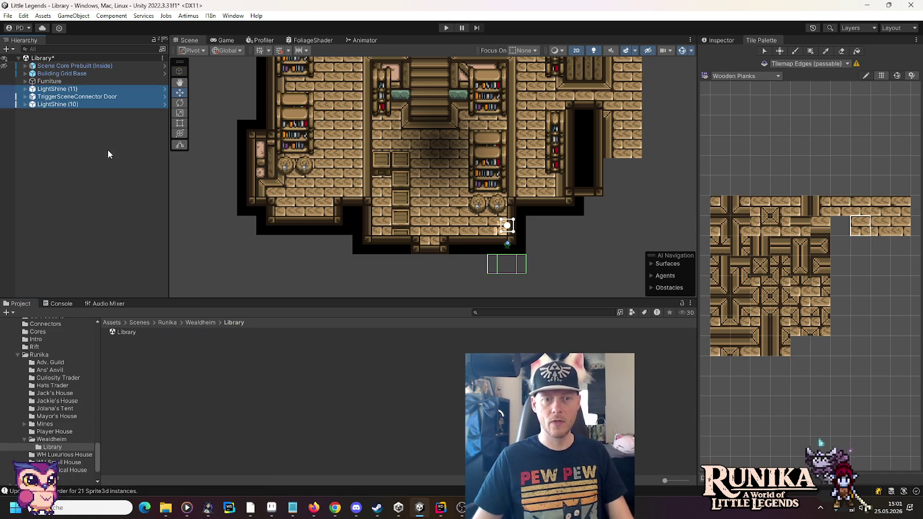
click(77, 97)
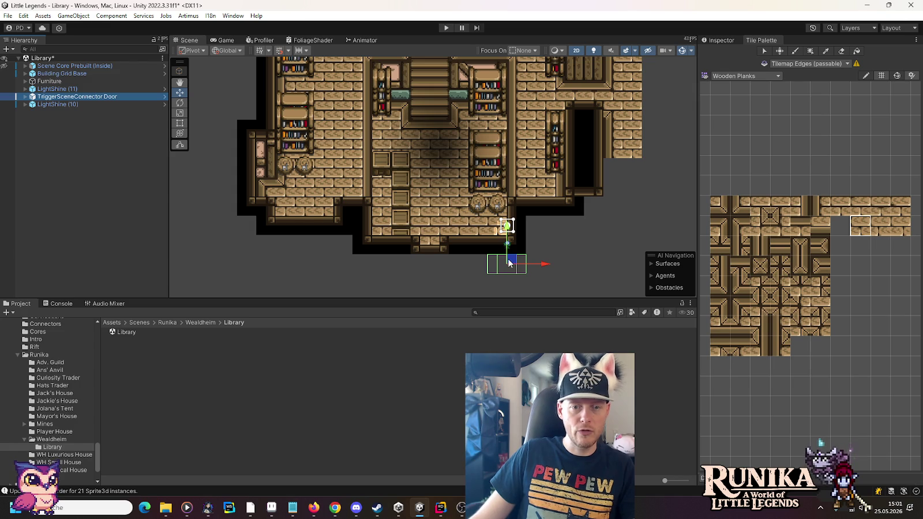
click(510, 217)
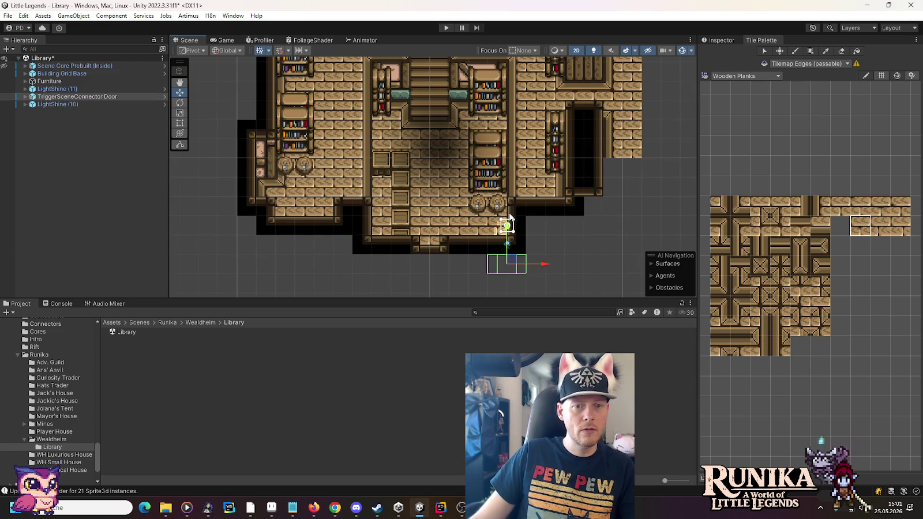
drag(542, 268, 466, 263)
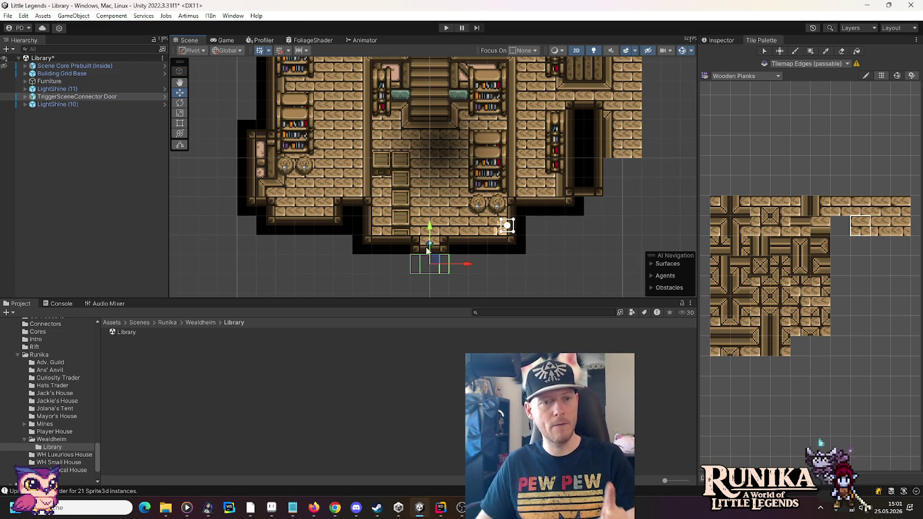
Move LightShine (11) onto the entrance and reorder the door connector below Building Grid Base
click(45, 75)
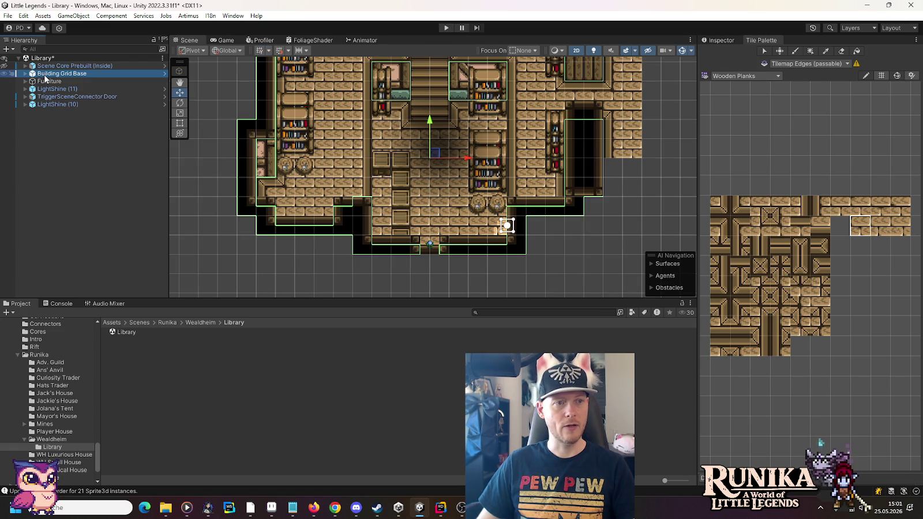
click(42, 105)
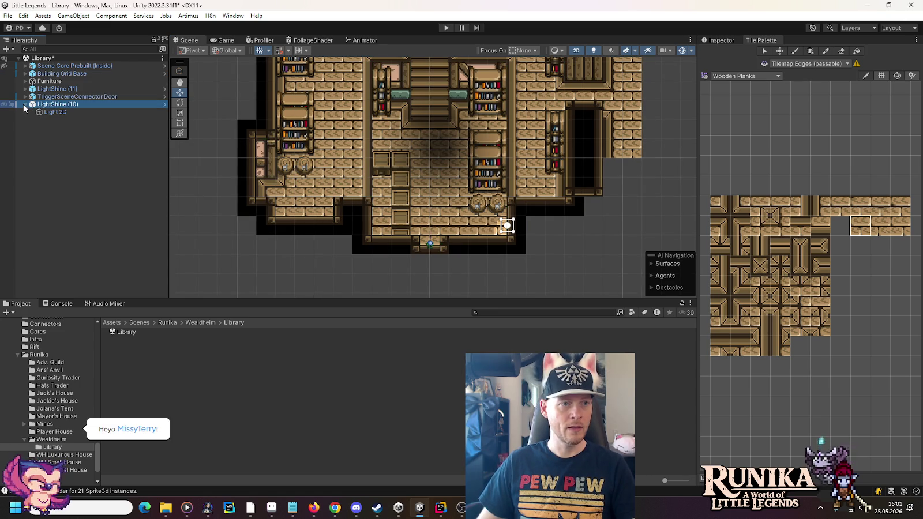
click(41, 91)
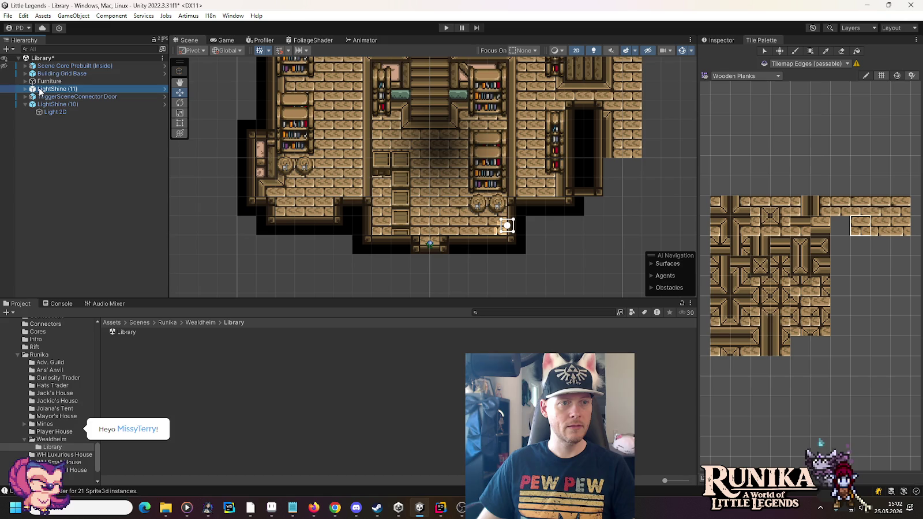
drag(512, 224, 436, 222)
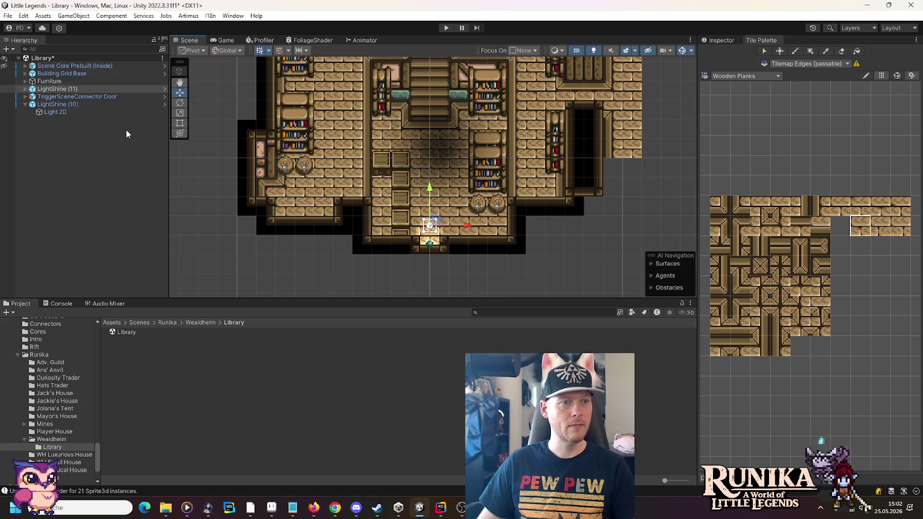
drag(75, 97, 75, 76)
click(67, 96)
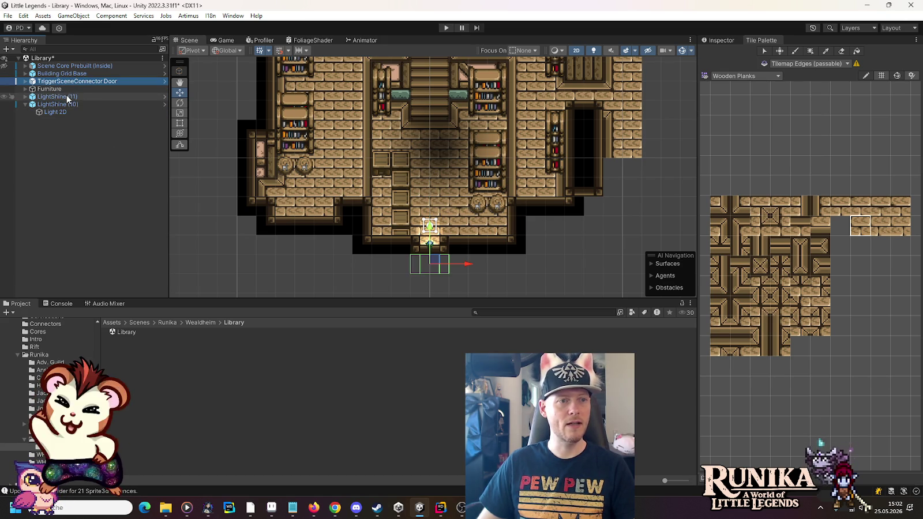
scroll(492, 132, up, 3)
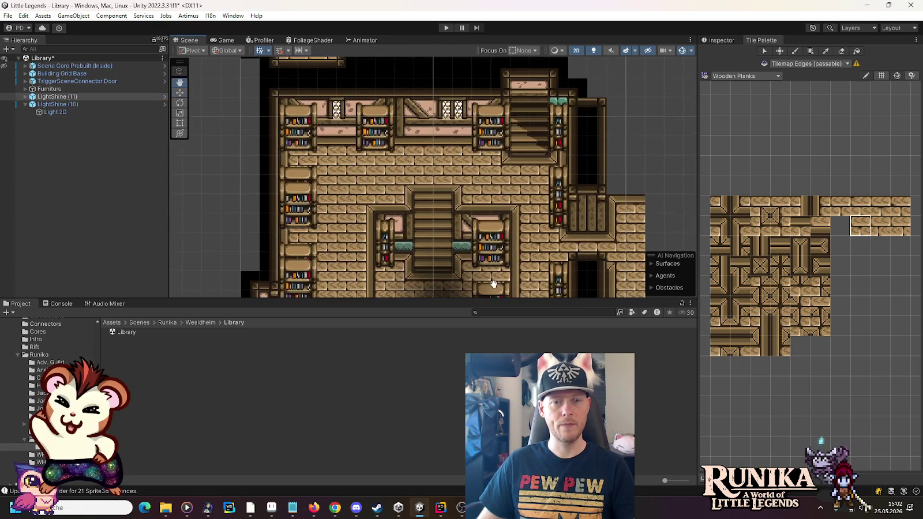
Frame LightShine (10) and move it down onto the upper wooden room
click(55, 112)
click(25, 104)
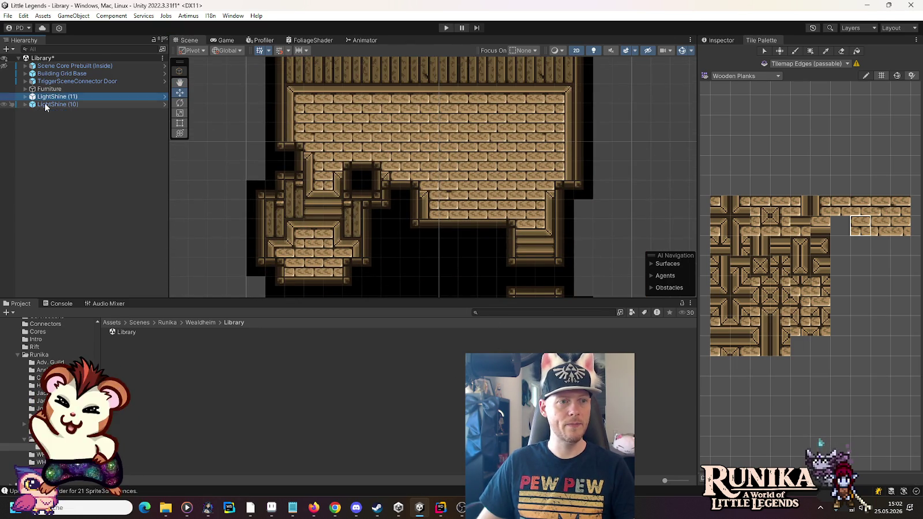
click(57, 105)
key(f)
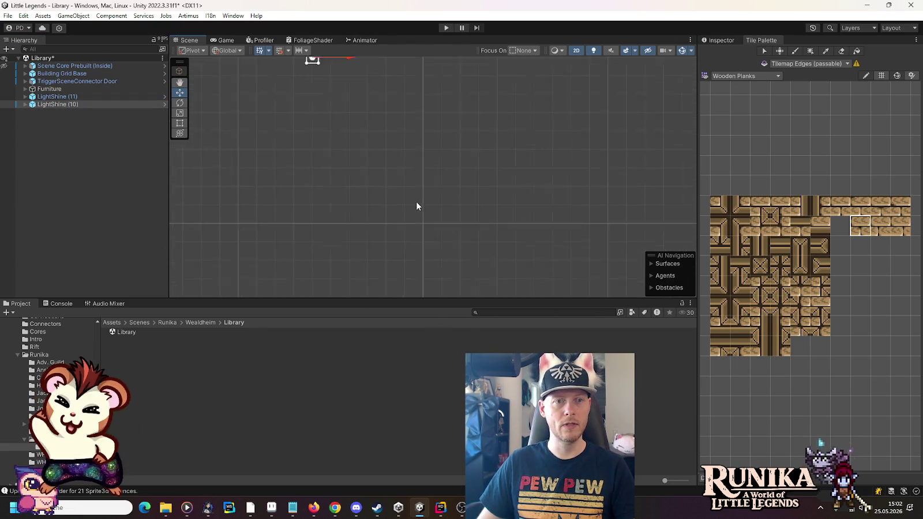
drag(334, 84, 423, 244)
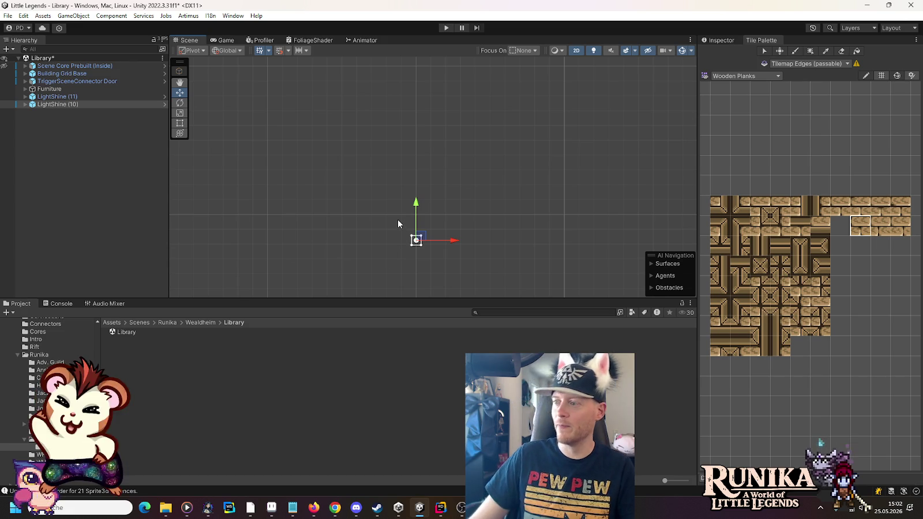
mouse_move(398, 232)
mouse_down()
mouse_move(373, 86)
mouse_move(389, 87)
mouse_move(446, 231)
mouse_up()
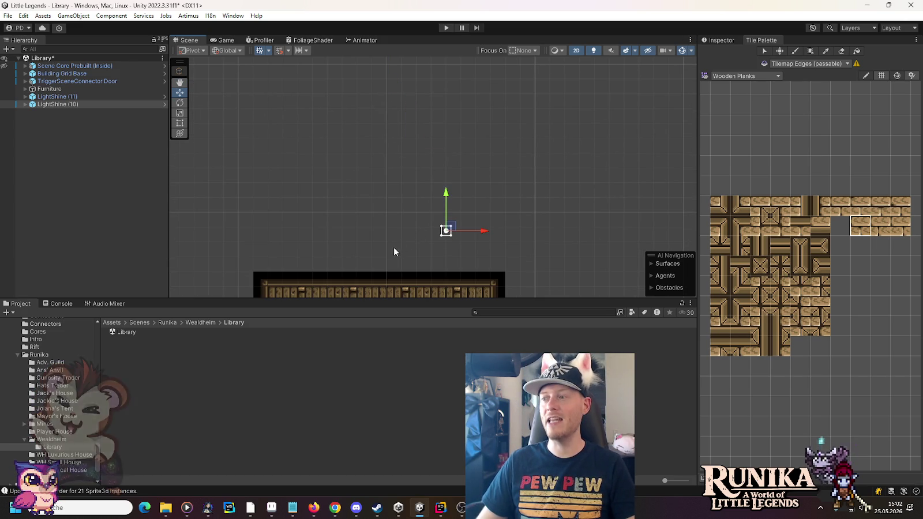
Position the light against the room's right wall and duplicate it
drag(392, 254, 397, 103)
drag(452, 96, 442, 209)
scroll(434, 218, up, 5)
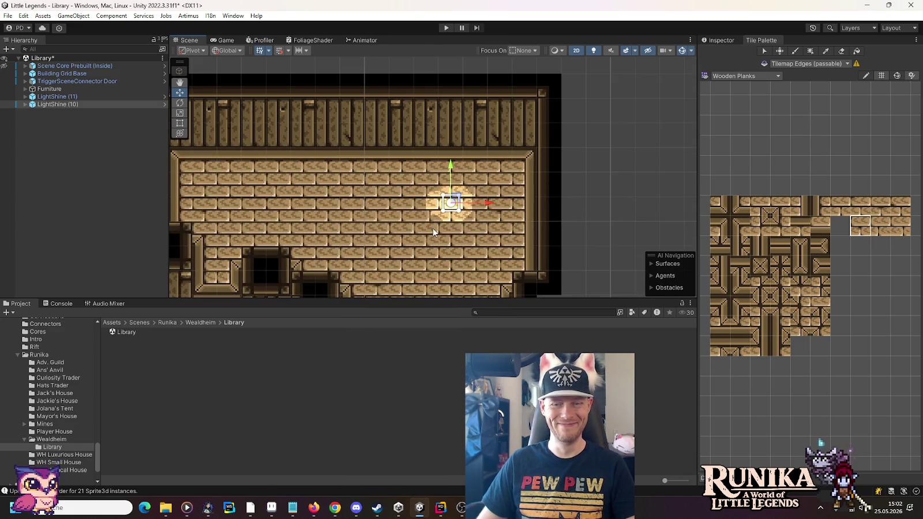
mouse_move(466, 202)
mouse_down()
mouse_move(534, 202)
mouse_move(482, 202)
mouse_up()
scroll(438, 187, up, 2)
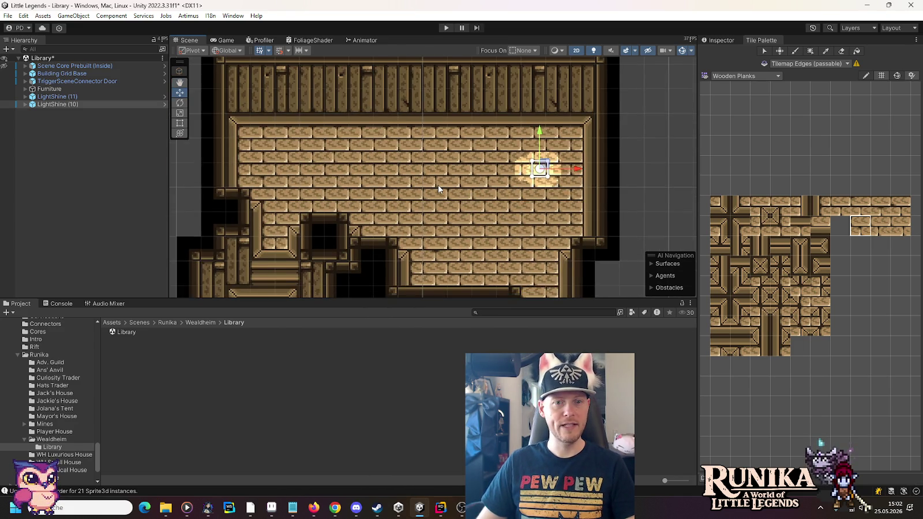
scroll(437, 186, down, 2)
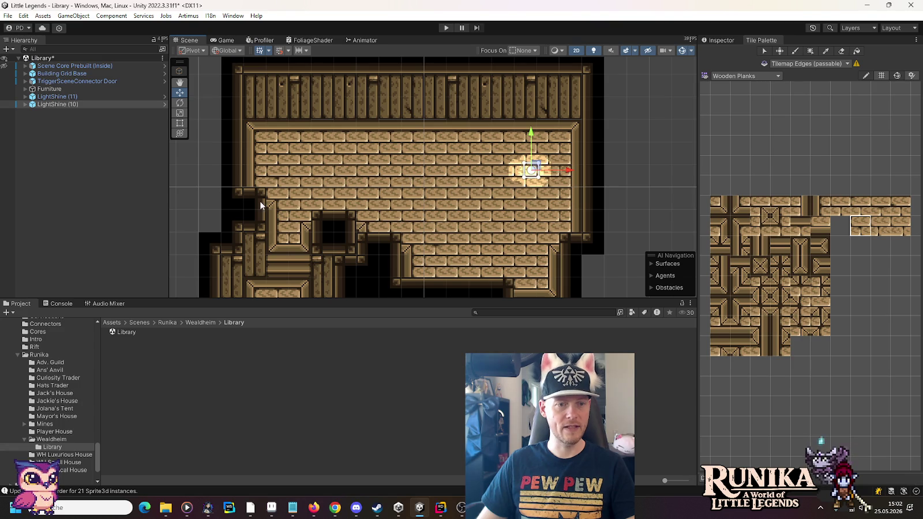
drag(535, 166, 558, 183)
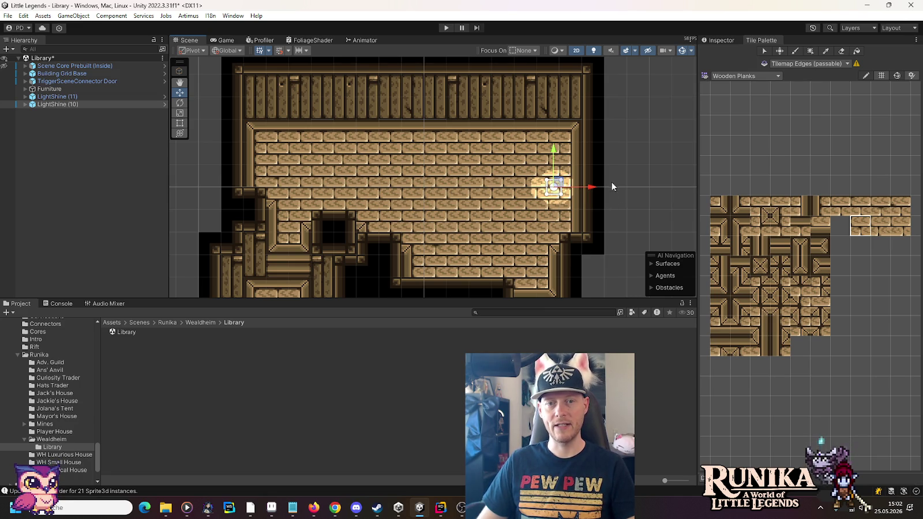
drag(555, 187, 571, 188)
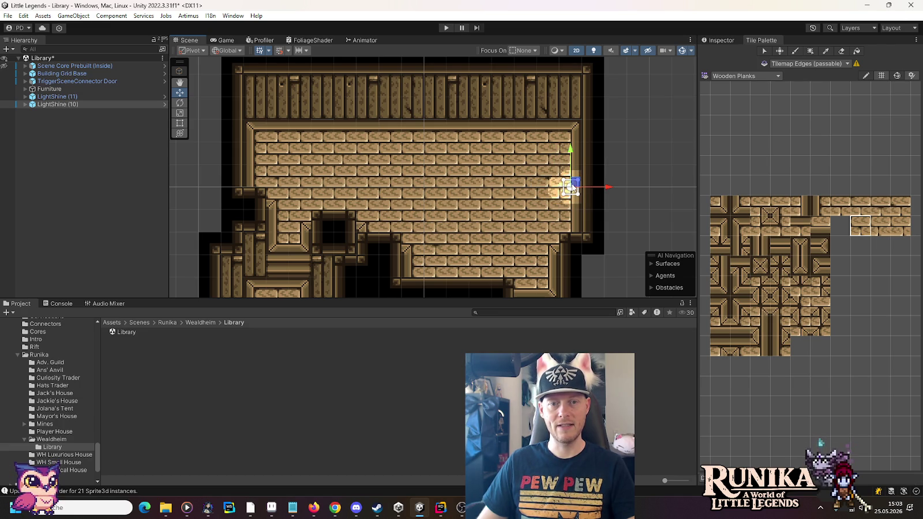
key(ctrl+d)
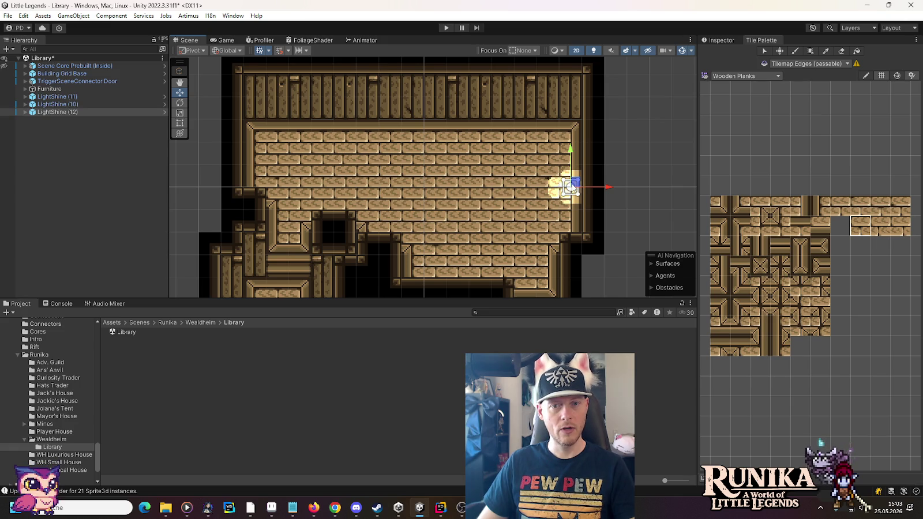
Rotate LightShine (12) to Z 90, move it to the left wall, and turn off Gizmos
drag(607, 187, 519, 191)
click(717, 40)
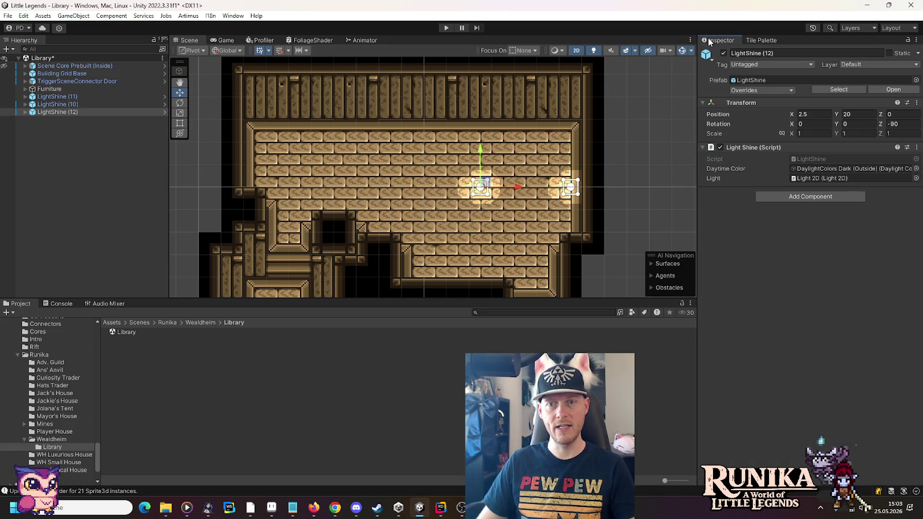
click(900, 124)
text(90)
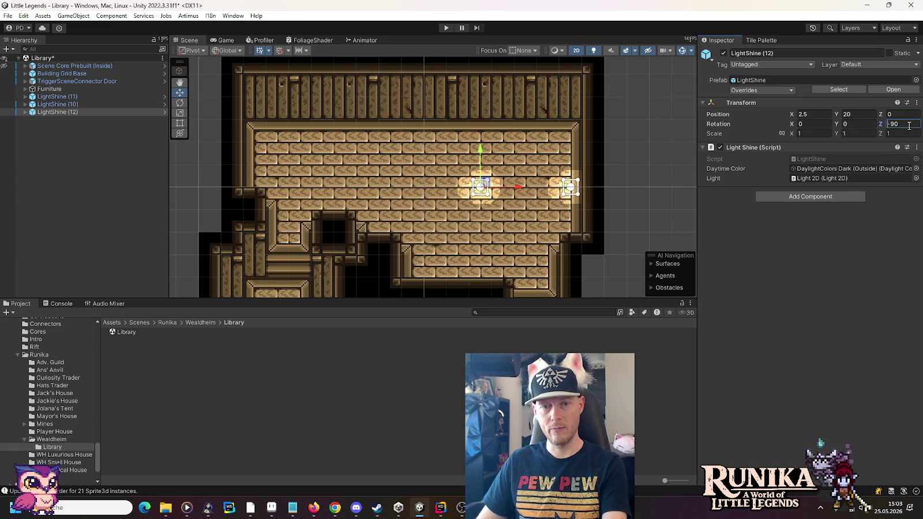
drag(519, 187, 284, 189)
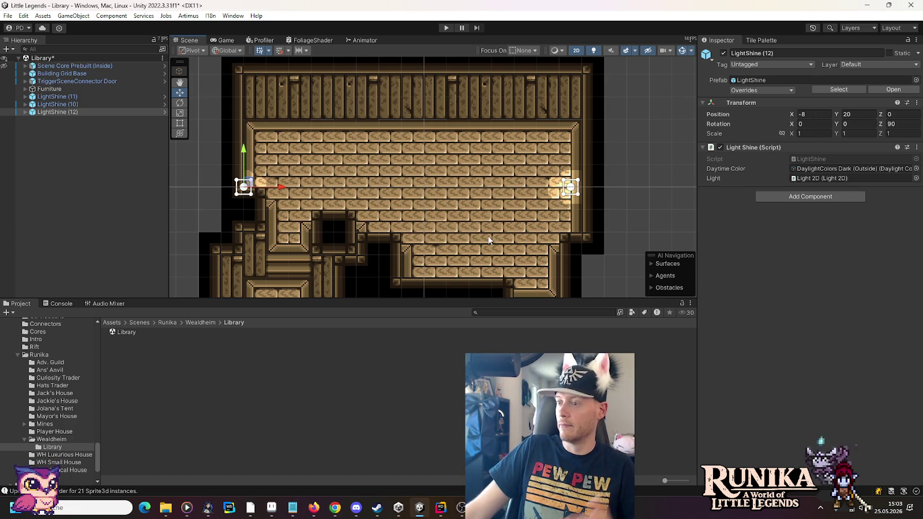
click(660, 223)
click(682, 52)
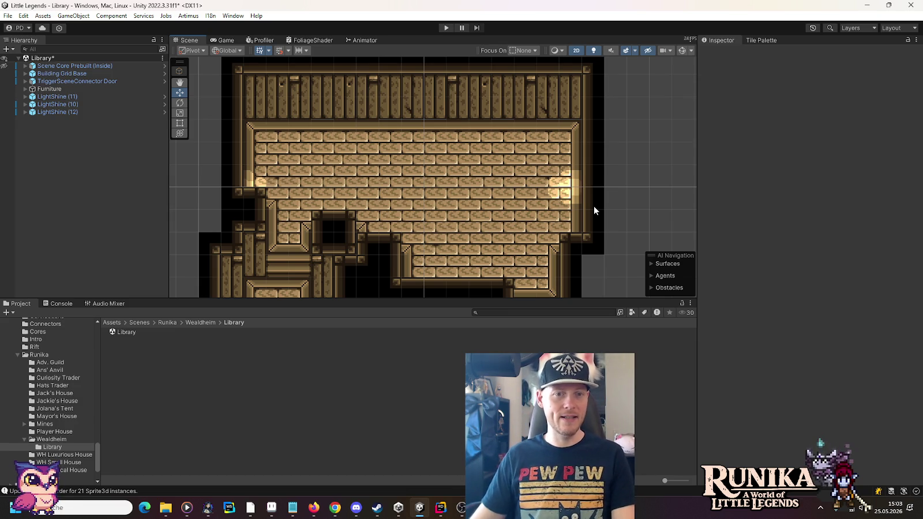
scroll(595, 207, up, 1)
scroll(594, 207, down, 1)
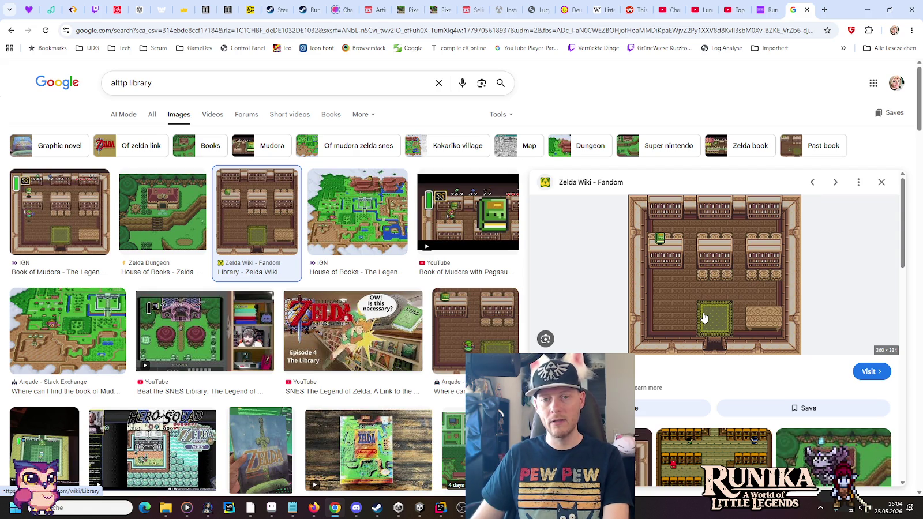
Compare the wh-library.png tileset and reference images with Unity's library's lower rooms
click(271, 508)
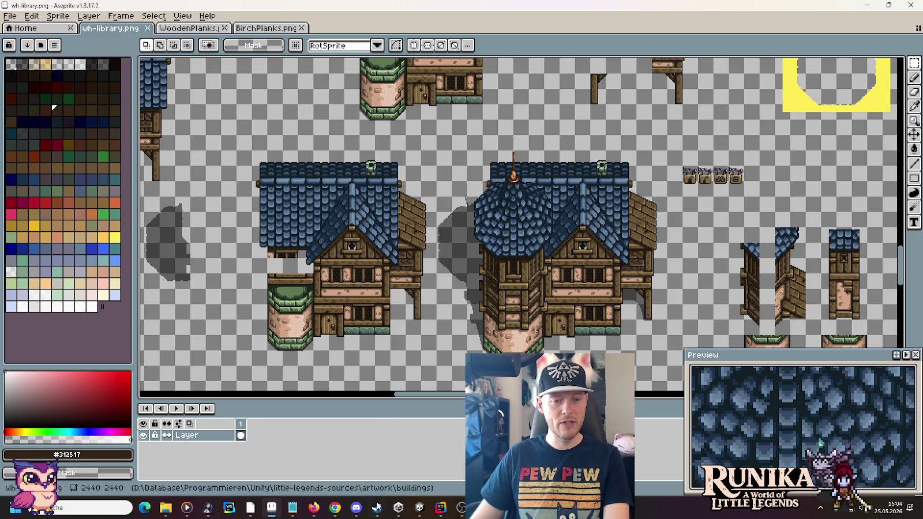
click(420, 508)
mouse_move(493, 238)
mouse_down()
mouse_move(510, 253)
mouse_move(511, 200)
mouse_move(543, 222)
mouse_up()
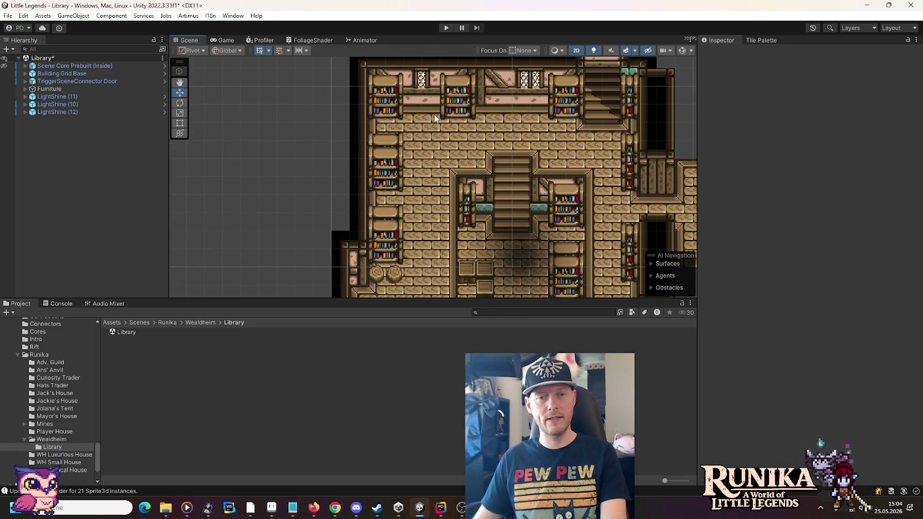
key(Down)
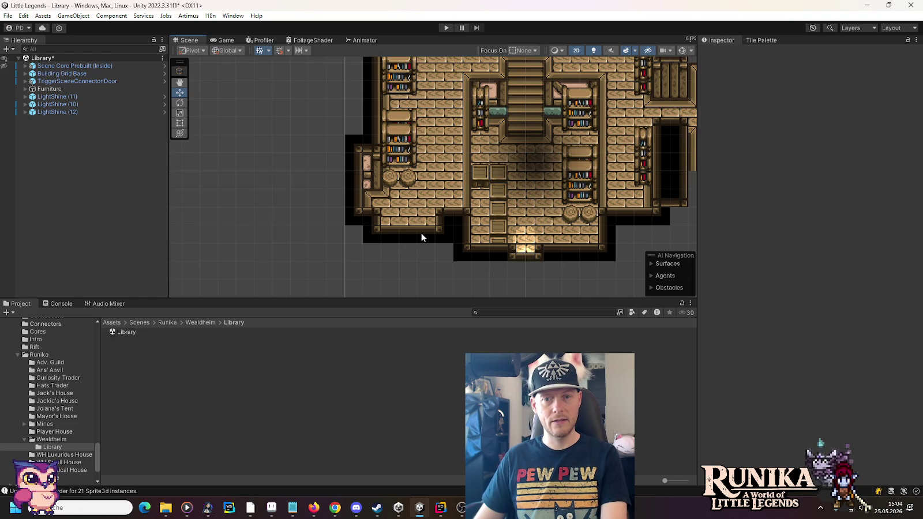
key(alt+Tab)
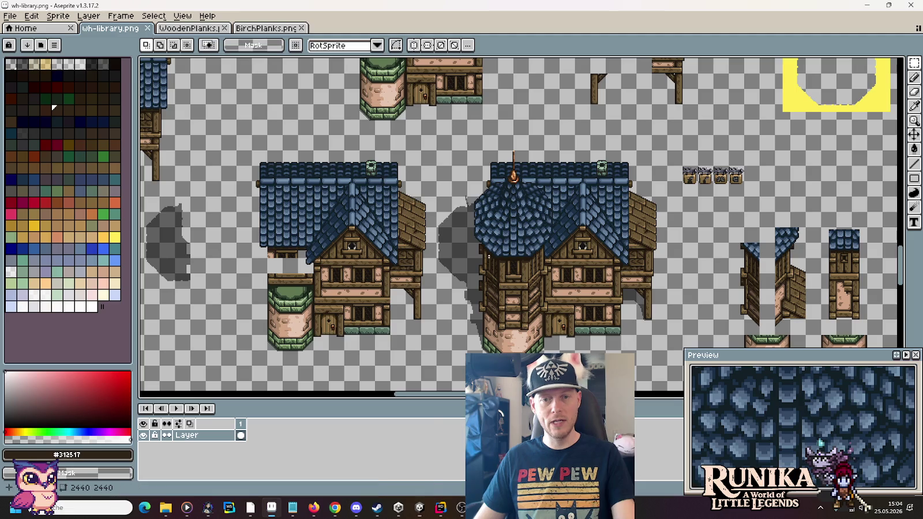
key(alt+Tab)
key(Tab)
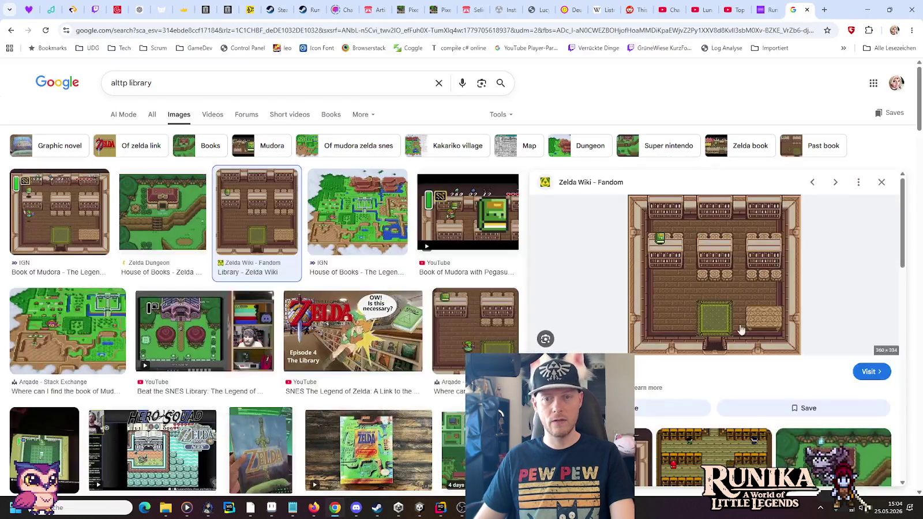
key(alt+Tab)
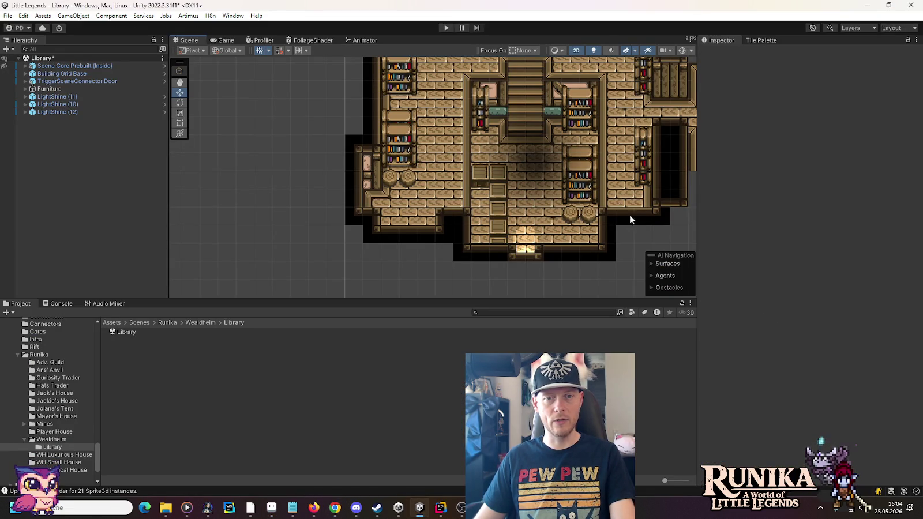
Pan the library map, select Furniture, and bring up the Hierarchy create menu
mouse_move(578, 152)
mouse_down()
mouse_move(551, 257)
mouse_move(540, 263)
mouse_up()
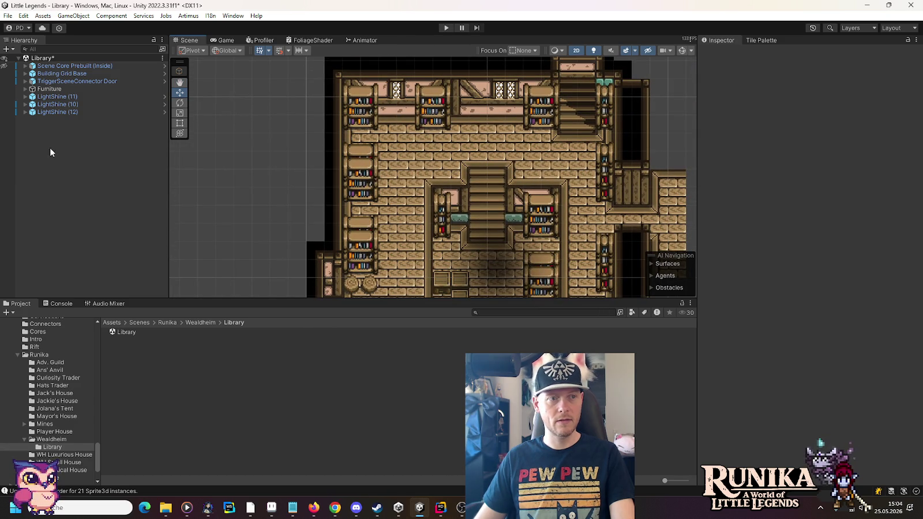
click(44, 90)
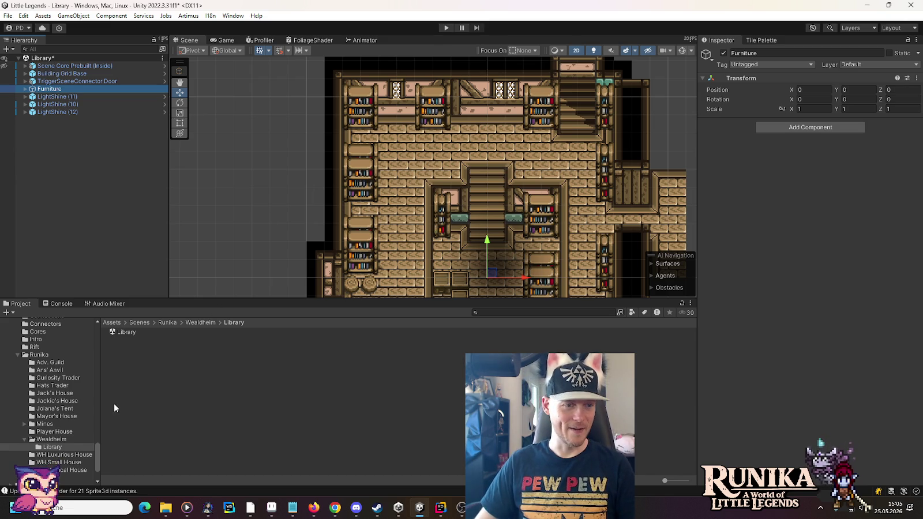
right_click(59, 134)
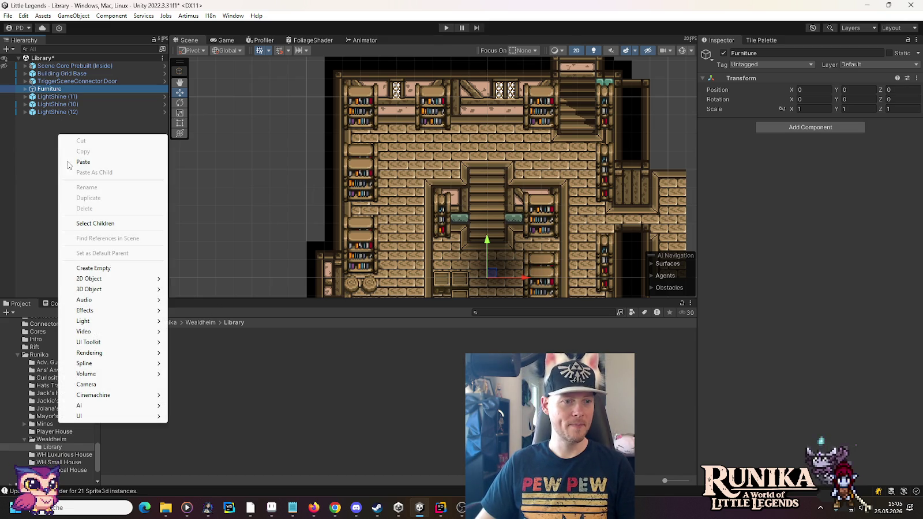
Create a 2D Square sprite named 'Book Sprite'
mouse_move(93, 280)
mouse_move(196, 279)
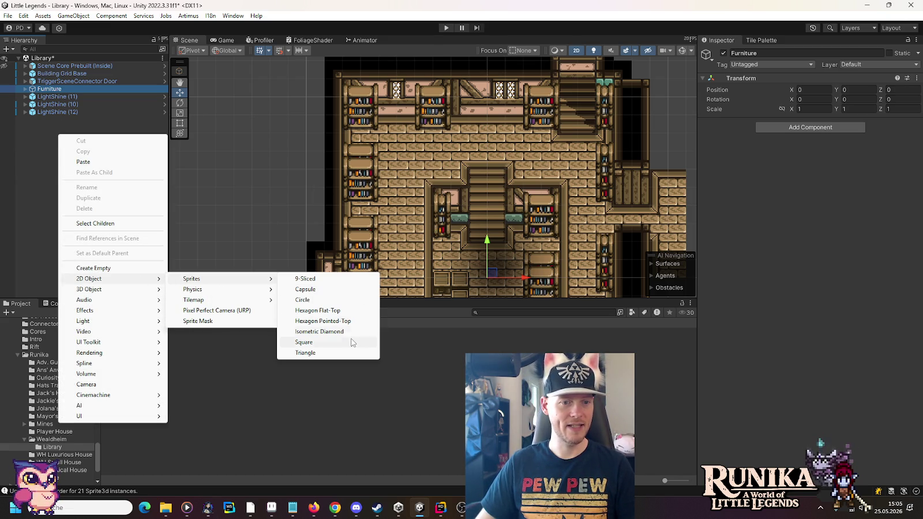
click(304, 342)
text(Book Sprite)
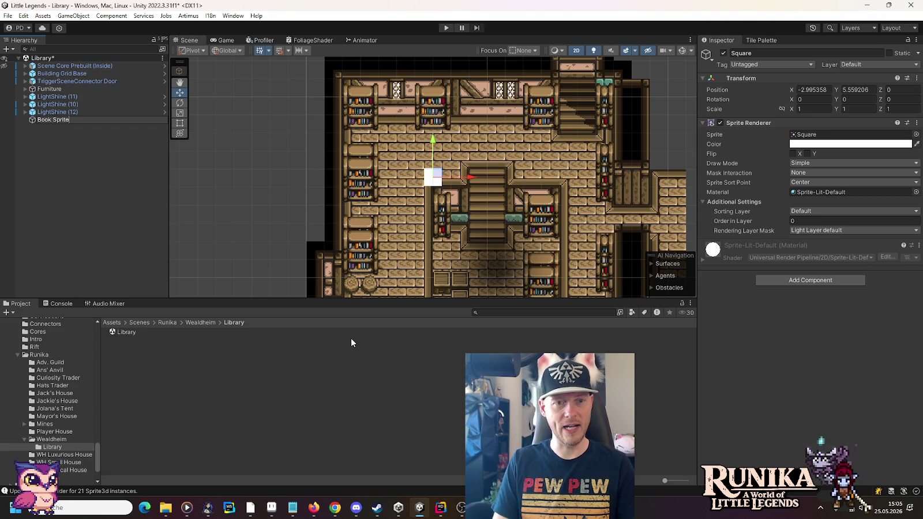
key(Return)
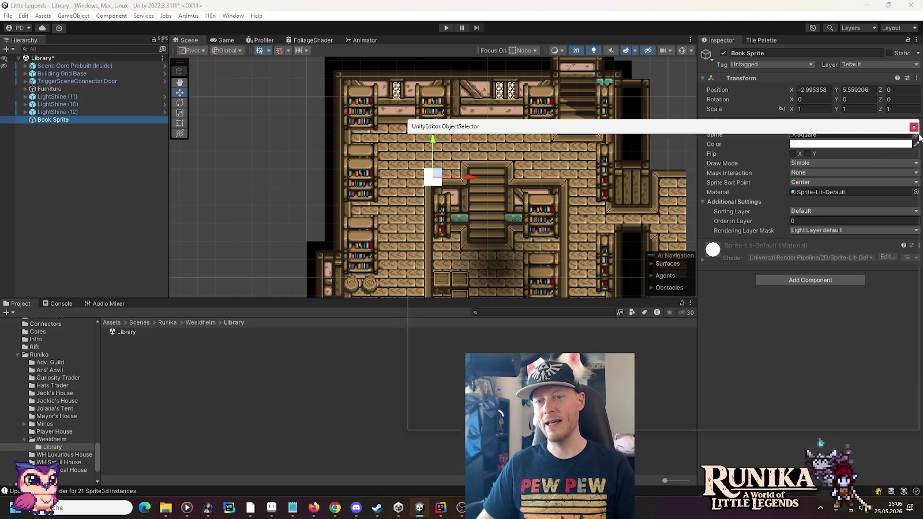
Set its Sprite to Book Item and its Sorting Layer to Air
click(917, 135)
text(book)
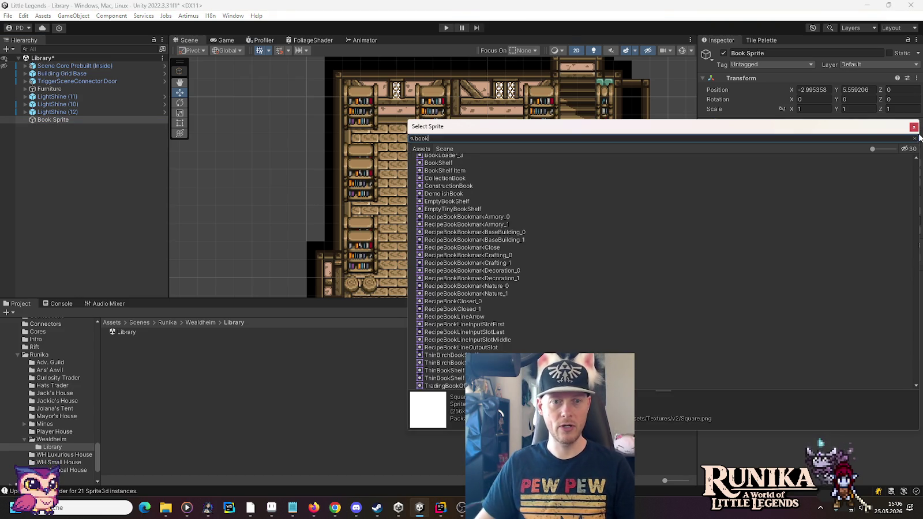
scroll(461, 190, up, 5)
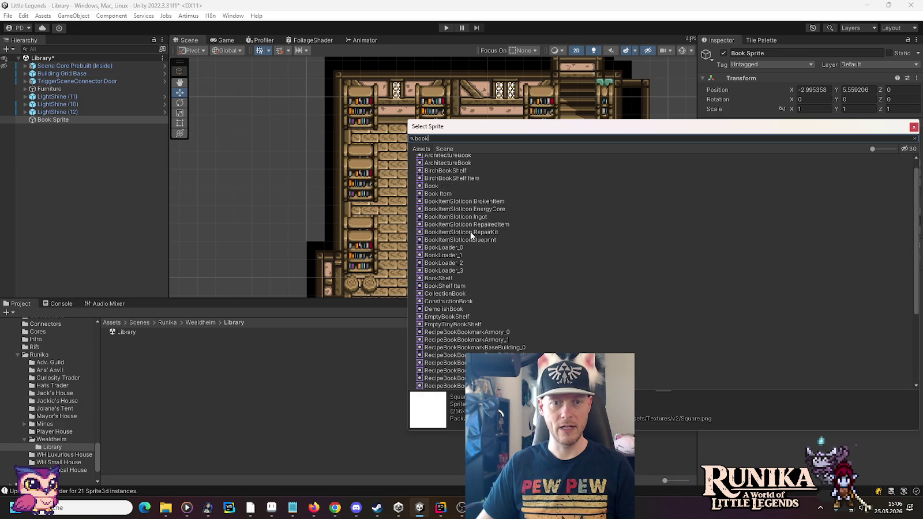
click(434, 197)
click(435, 205)
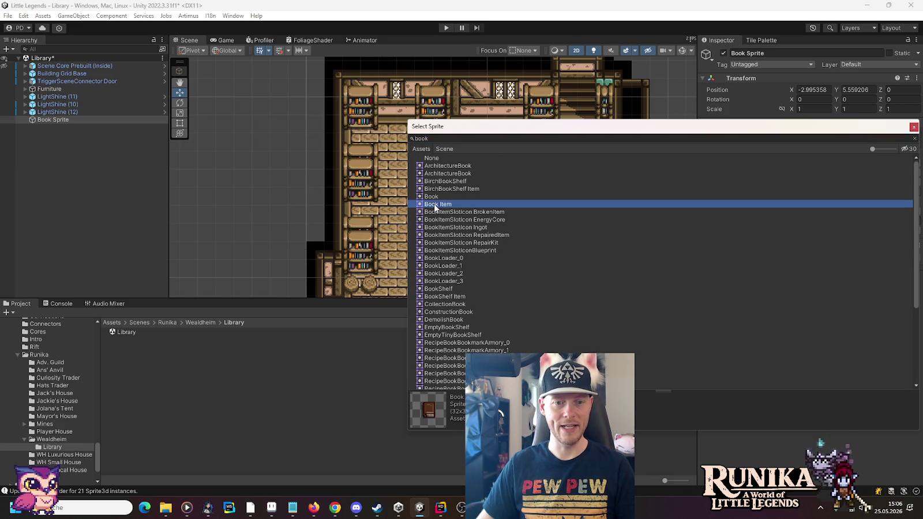
click(914, 128)
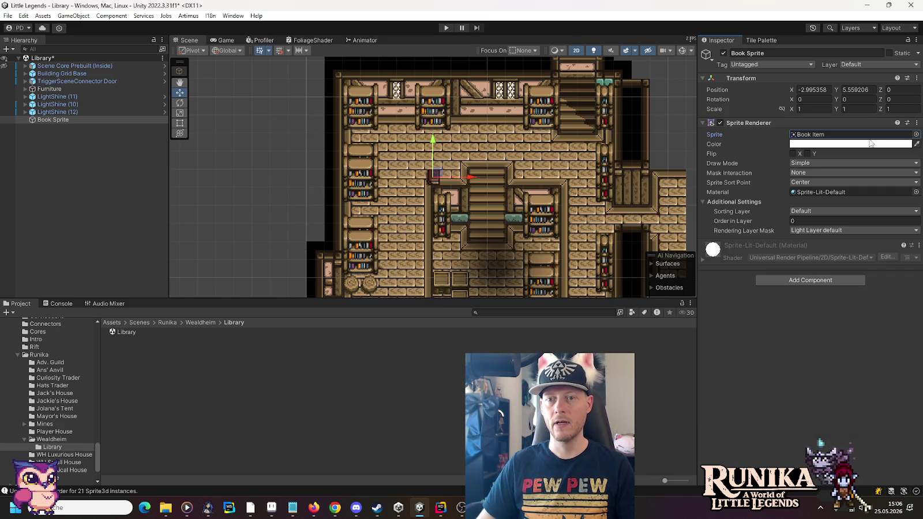
click(821, 215)
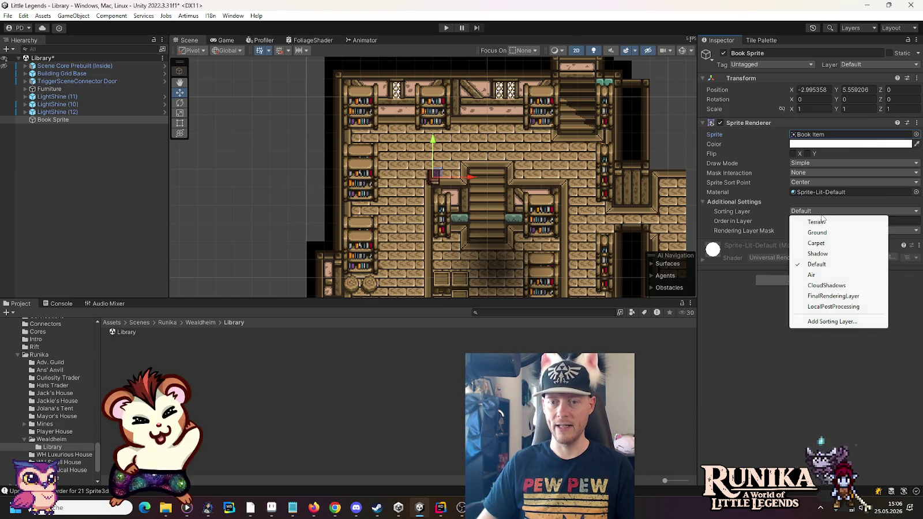
click(813, 272)
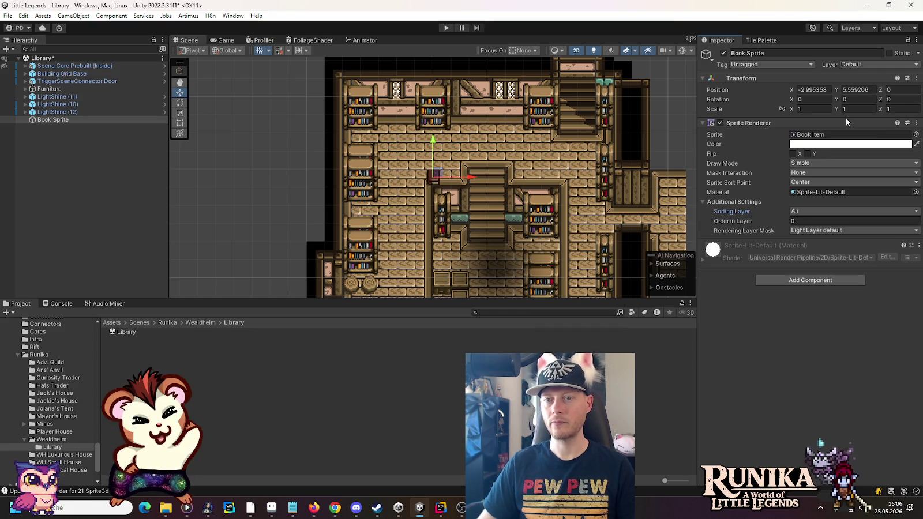
Reset its position to 0,0 and drag the book onto the upper-left bookshelf
text(0)
click(845, 91)
text(0)
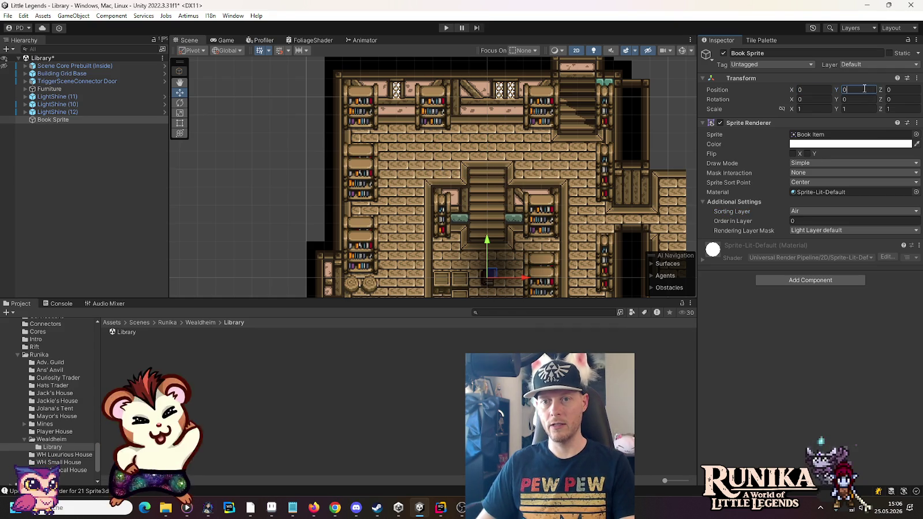
mouse_move(492, 279)
mouse_down()
mouse_move(464, 233)
mouse_move(378, 149)
mouse_move(360, 149)
mouse_up()
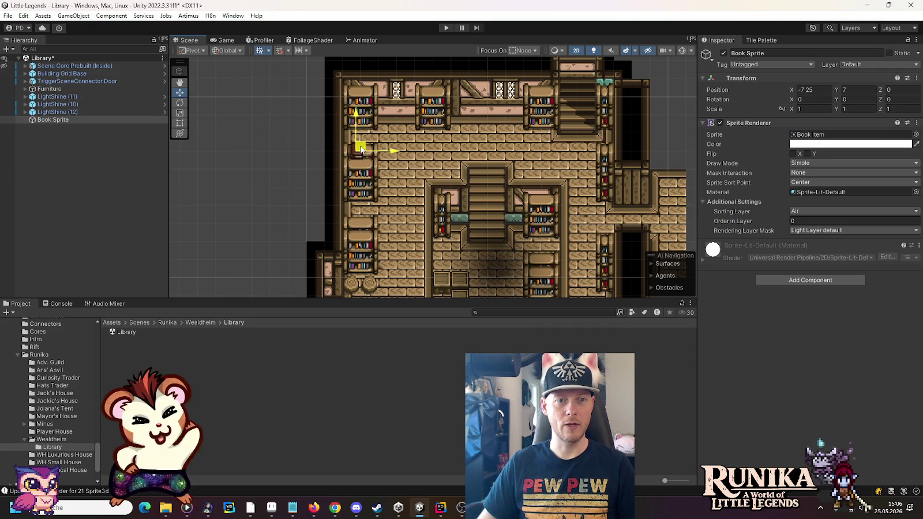
click(285, 178)
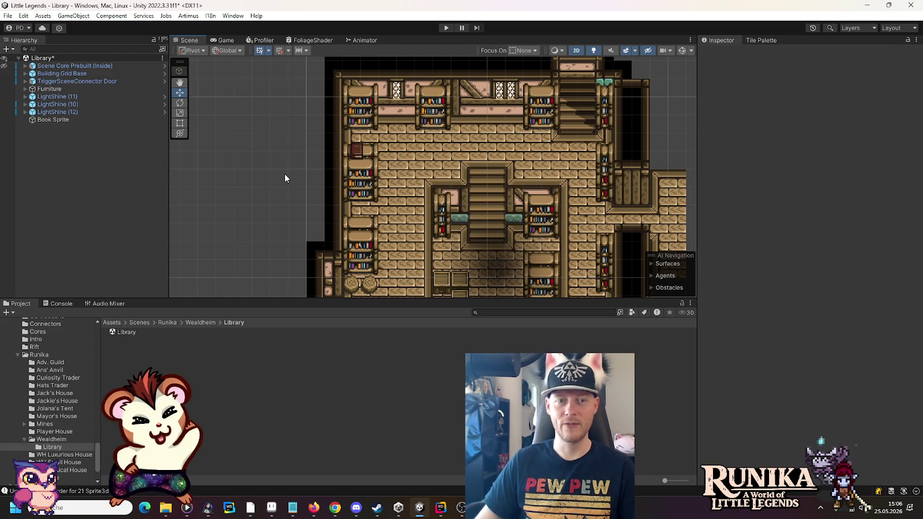
scroll(284, 178, up, 5)
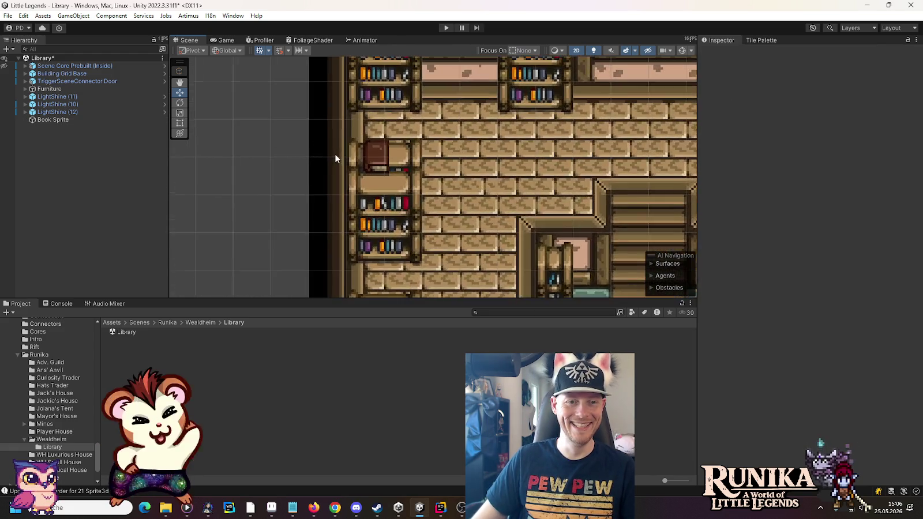
scroll(335, 159, up, 4)
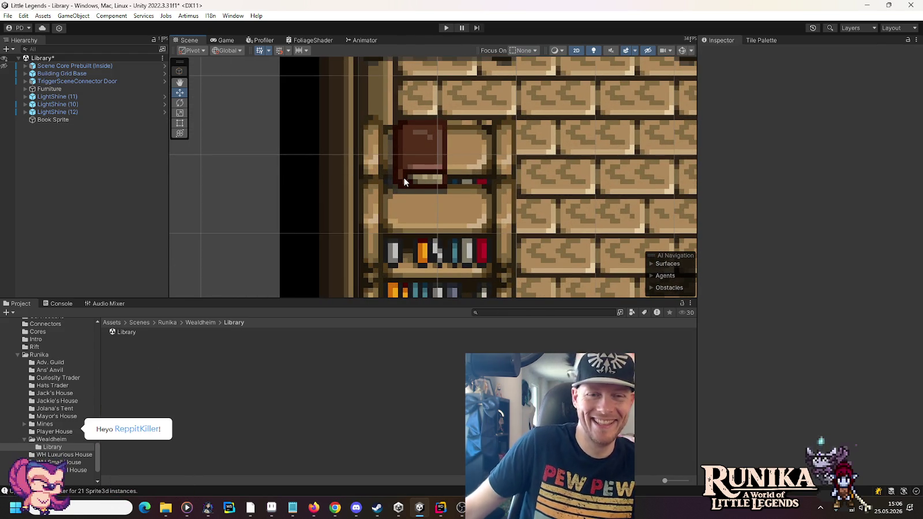
scroll(406, 180, down, 6)
scroll(425, 183, down, 1)
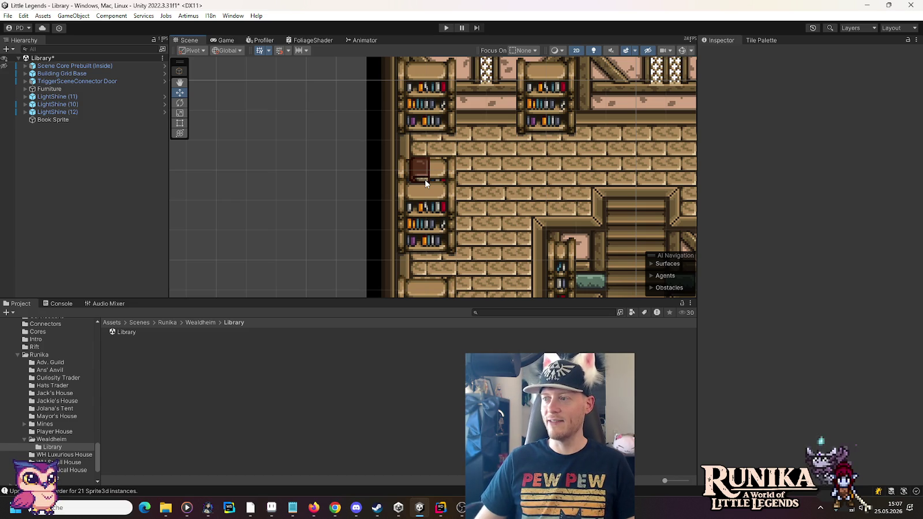
scroll(494, 193, down, 1)
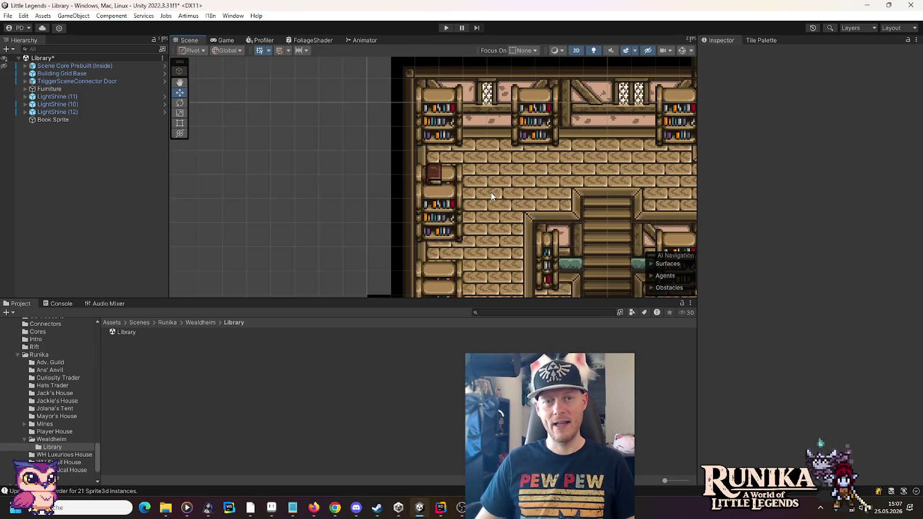
mouse_move(531, 191)
mouse_down()
mouse_move(375, 144)
mouse_move(406, 161)
mouse_up()
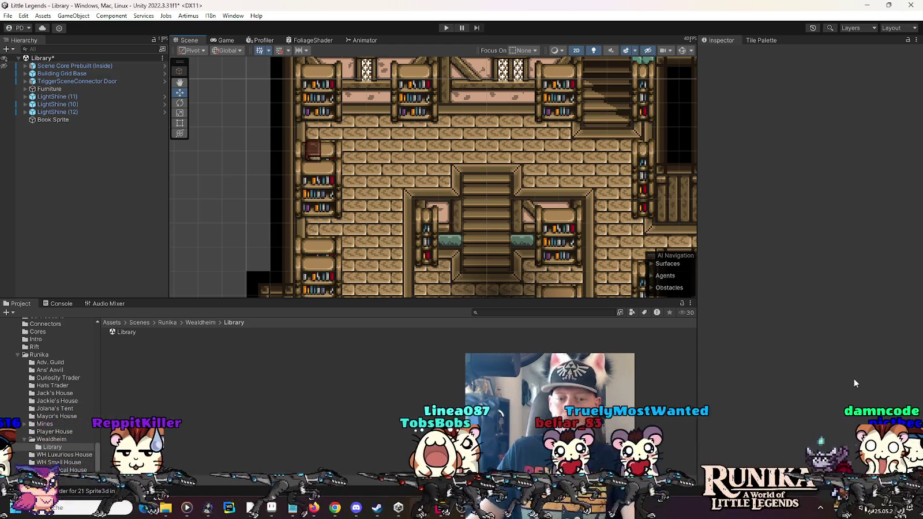
click(355, 507)
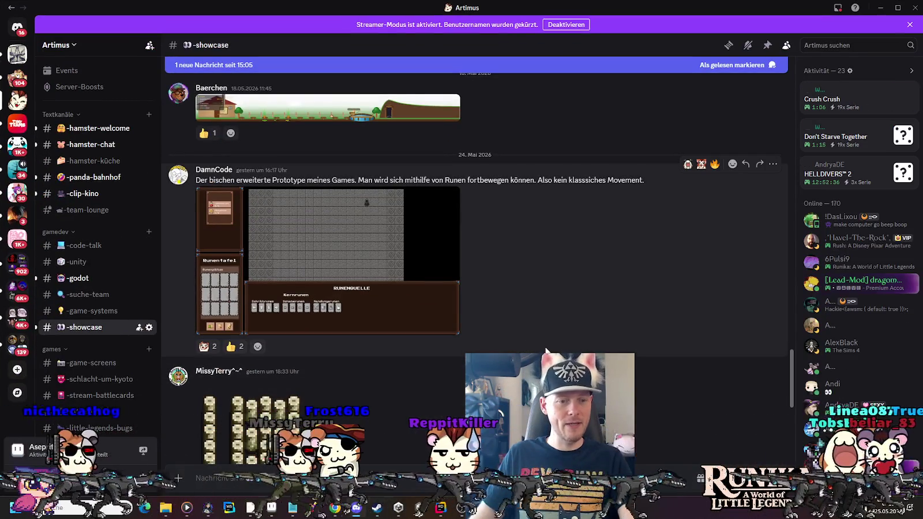
Scroll #showcase, view the green tile image enlarged, then return to Unity
scroll(324, 437, down, 3)
scroll(326, 442, down, 3)
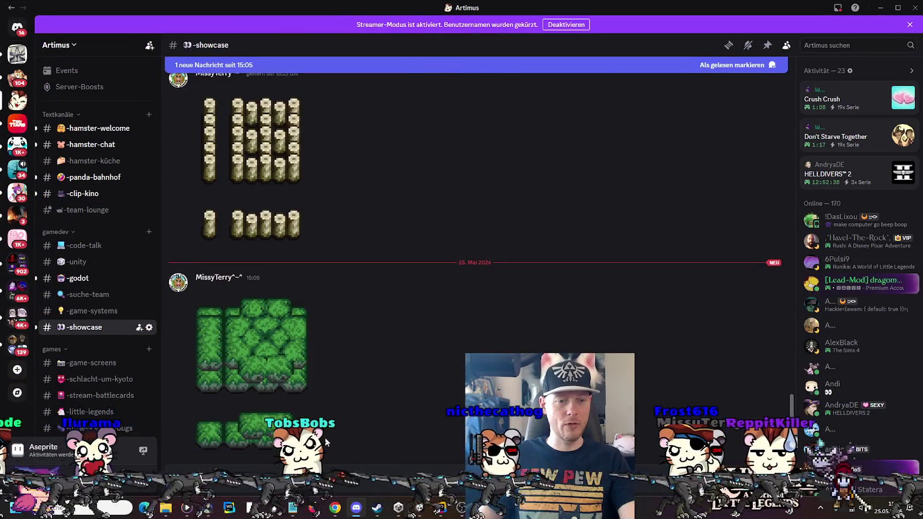
click(277, 363)
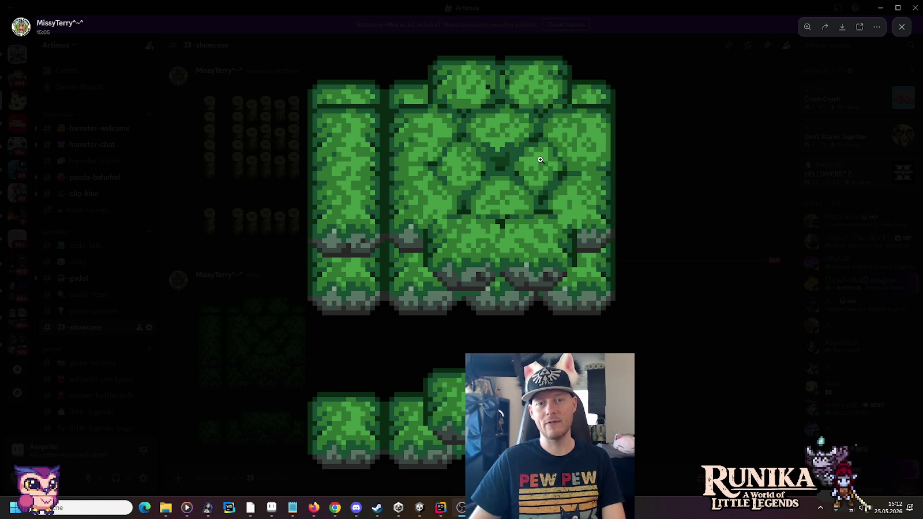
click(160, 233)
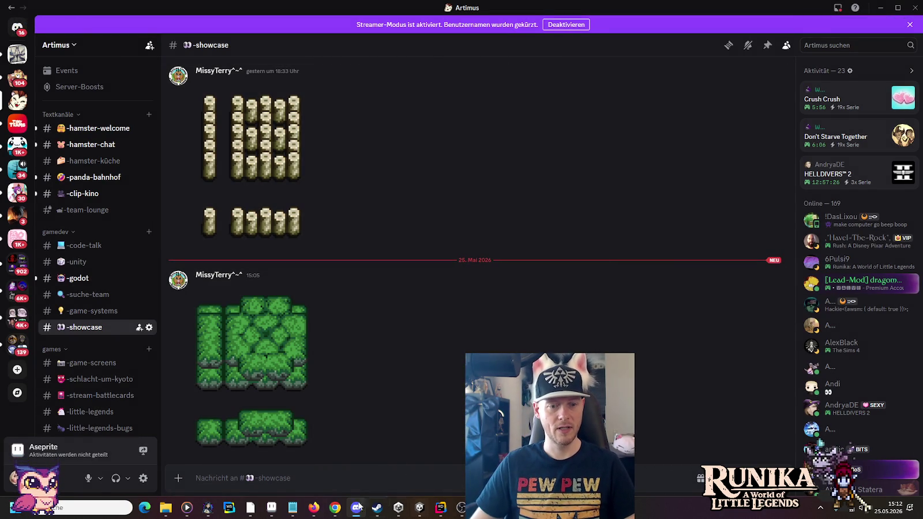
click(418, 509)
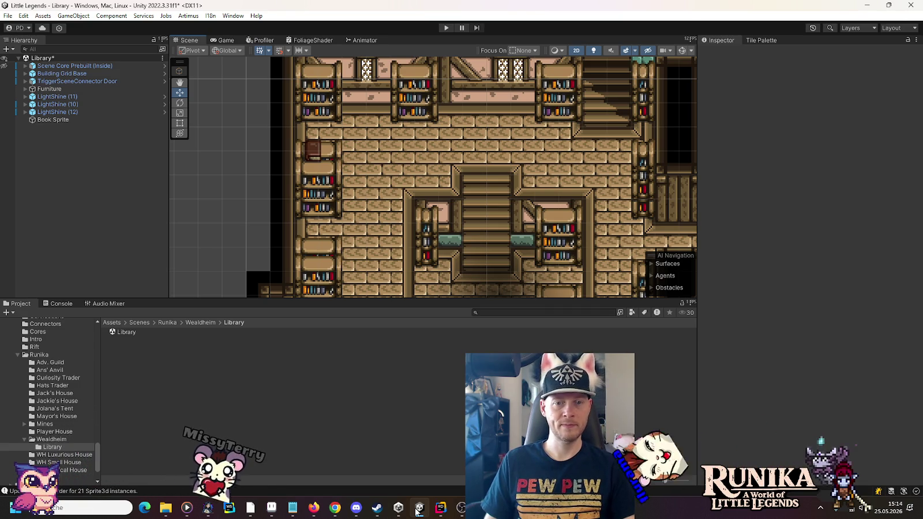
drag(443, 251, 460, 171)
scroll(461, 173, down, 2)
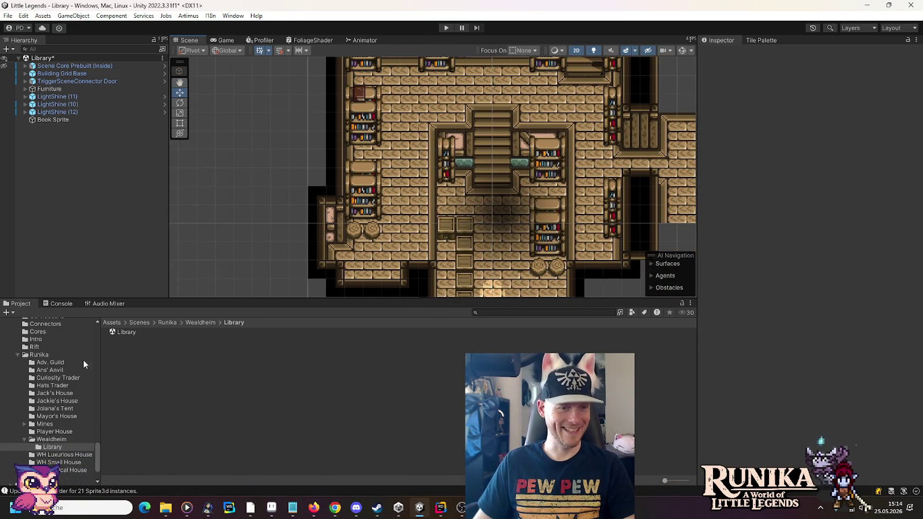
mouse_move(326, 149)
mouse_down()
mouse_move(321, 73)
mouse_move(390, 170)
mouse_move(398, 289)
mouse_move(386, 201)
mouse_move(386, 51)
mouse_up()
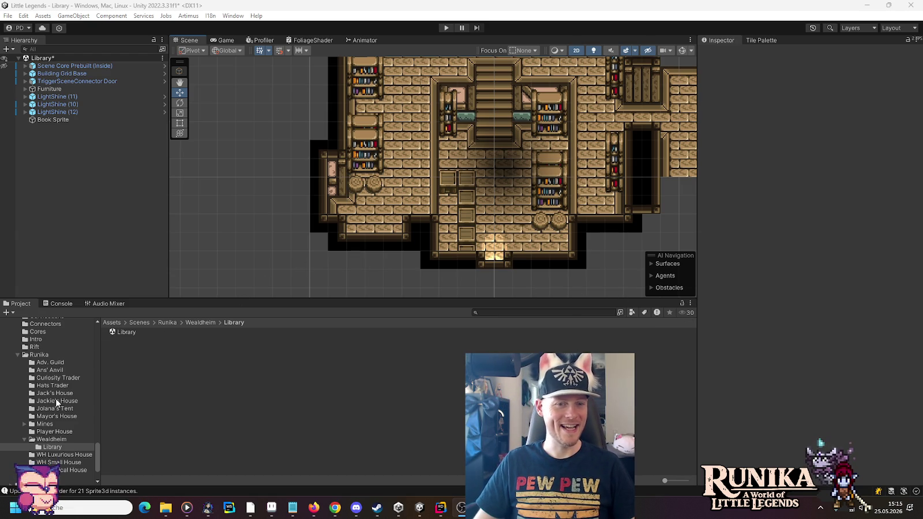
Collapse Buildings and list the Resources/Entities/Furniture prefabs, from BeerBarrel to WoodenTable
scroll(60, 398, up, 10)
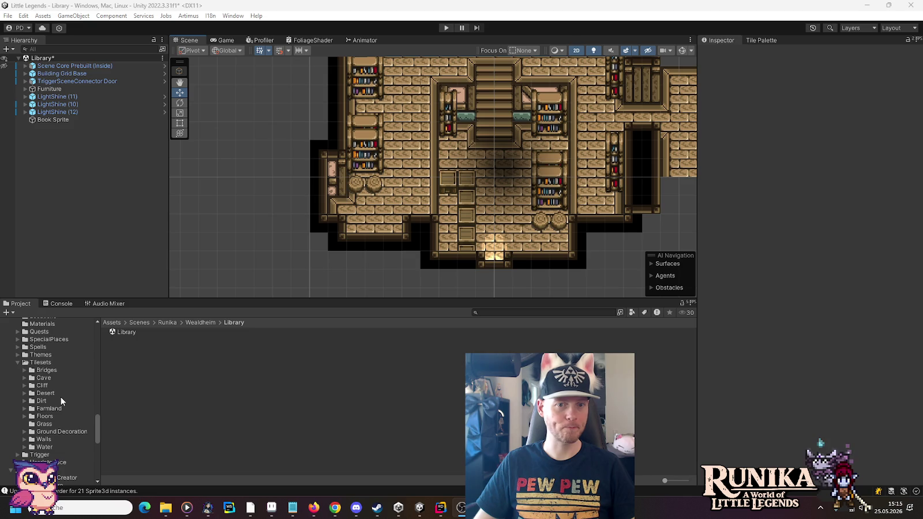
scroll(58, 397, up, 10)
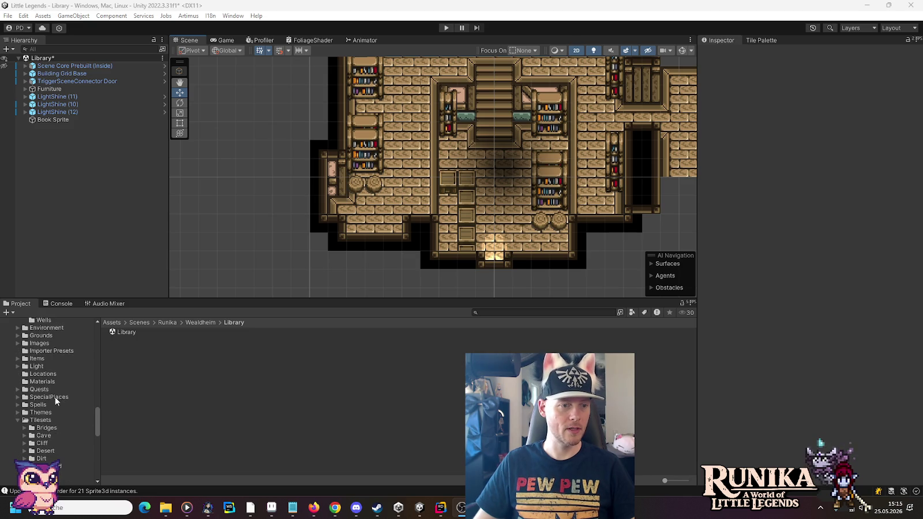
scroll(55, 397, up, 15)
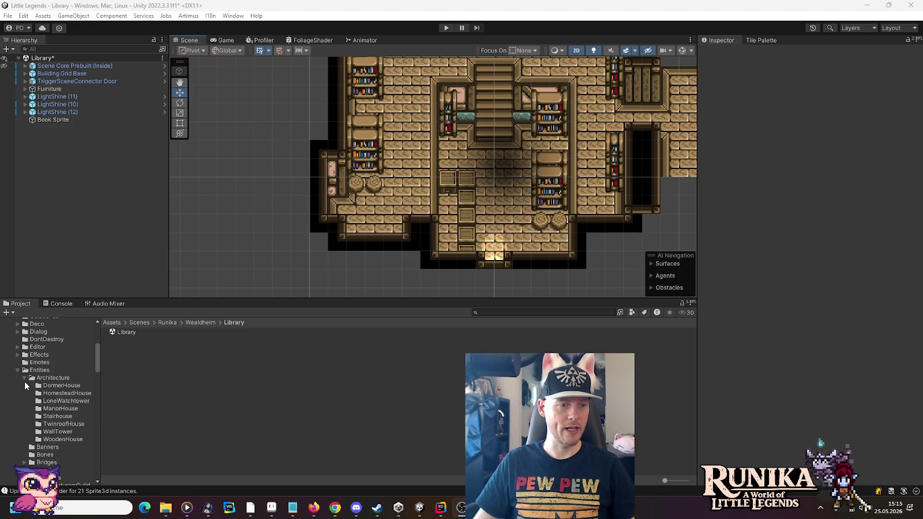
scroll(25, 383, down, 5)
click(24, 330)
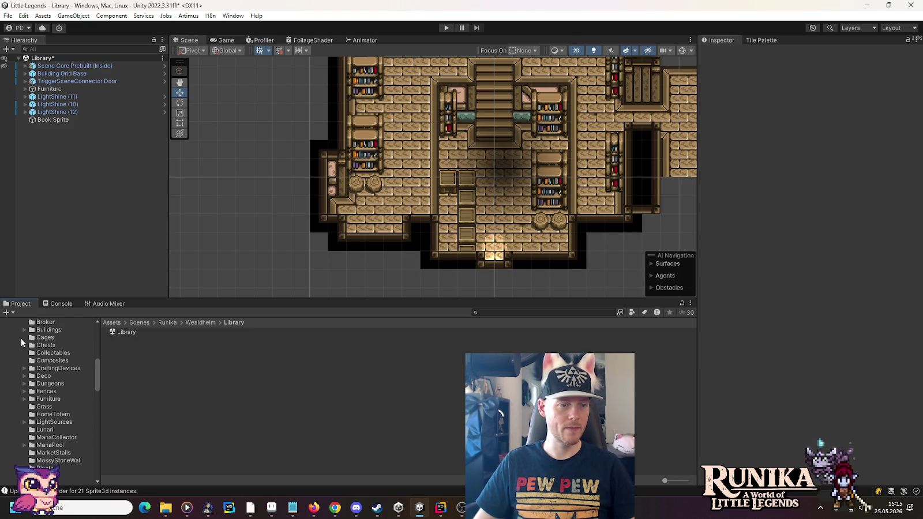
click(24, 399)
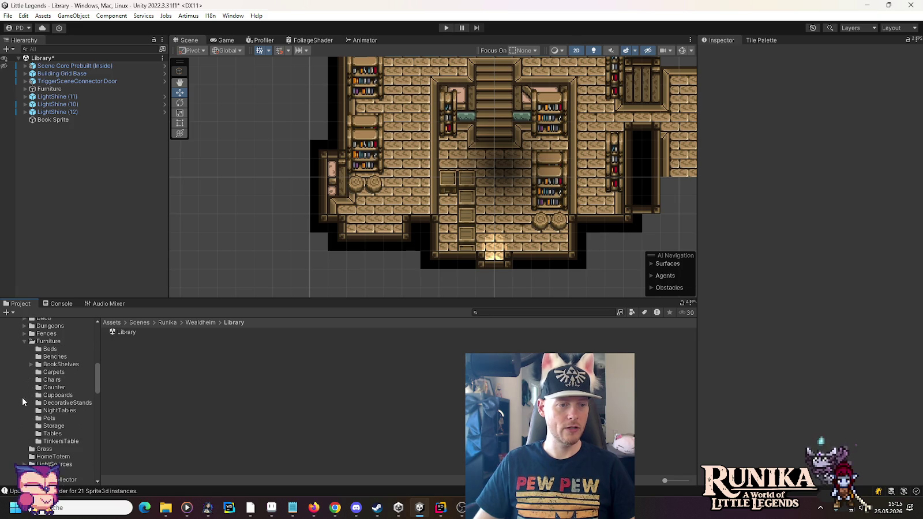
click(48, 341)
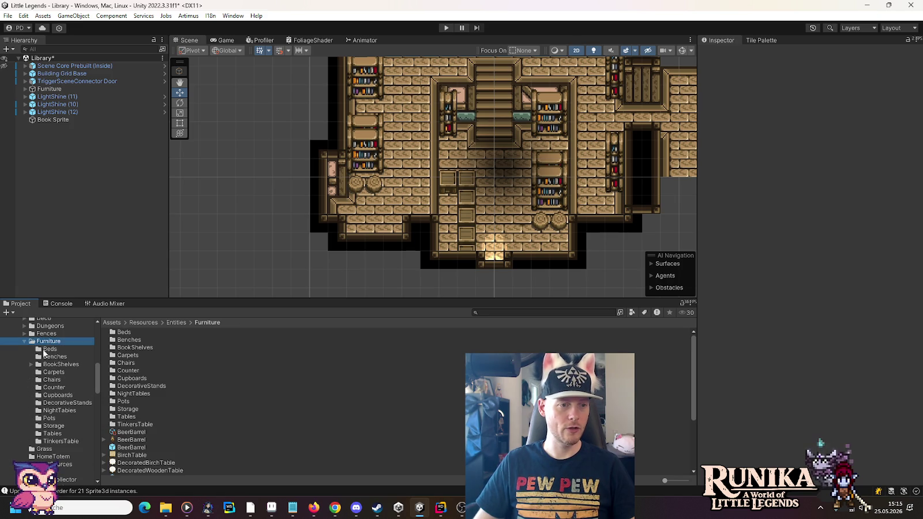
scroll(192, 385, down, 5)
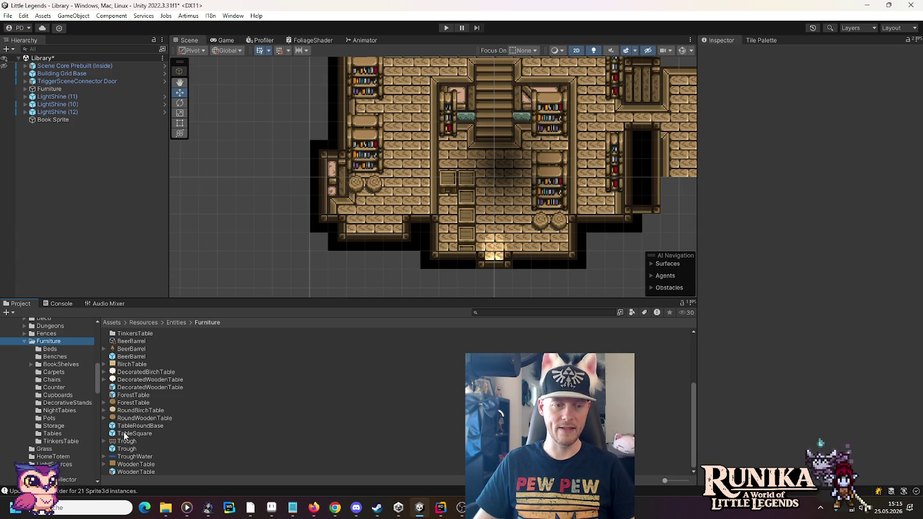
click(107, 158)
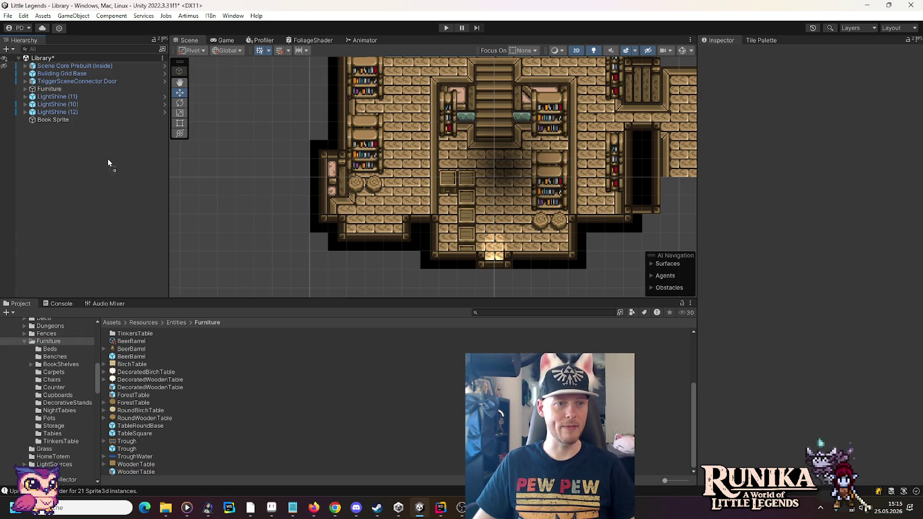
Add a WoodenTable under Furniture, mark it Is Locked, and drop it into the lower-left room
drag(48, 91, 47, 89)
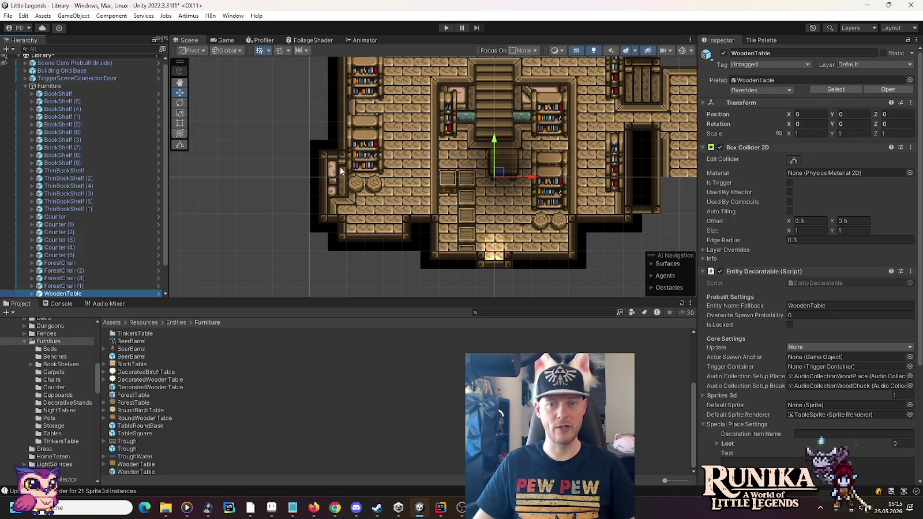
click(790, 325)
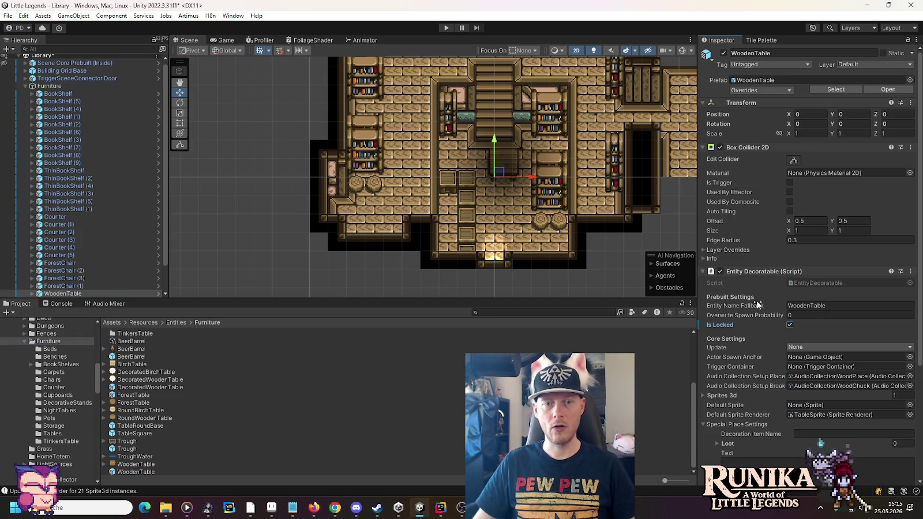
mouse_move(499, 176)
mouse_down()
mouse_move(418, 200)
mouse_move(360, 238)
mouse_up()
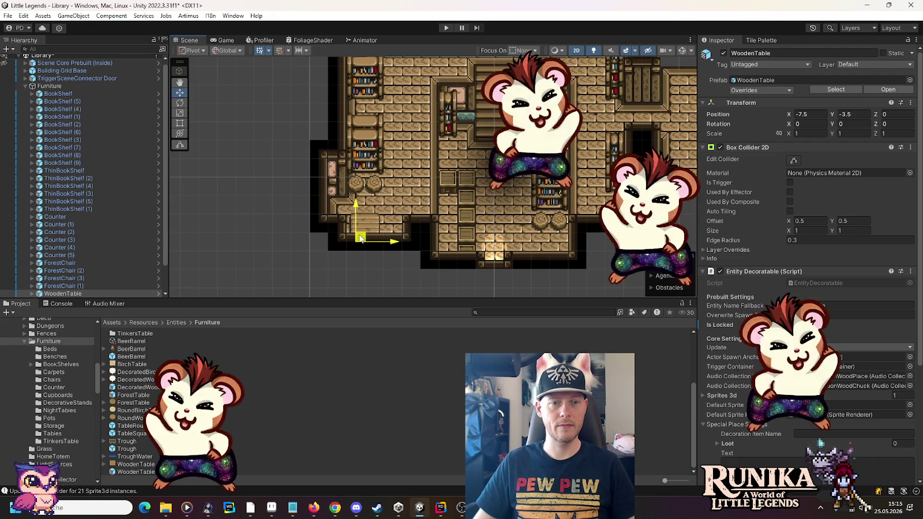
mouse_move(360, 238)
mouse_down()
mouse_move(376, 238)
mouse_move(363, 239)
mouse_up()
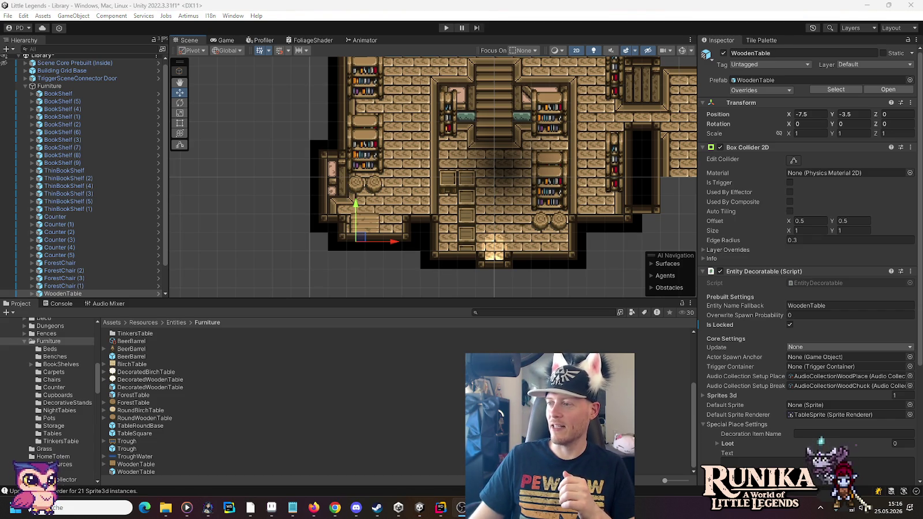
Move the WoodenTable up into the library's upper room at X 1.5, Y 19.25
drag(454, 148, 432, 207)
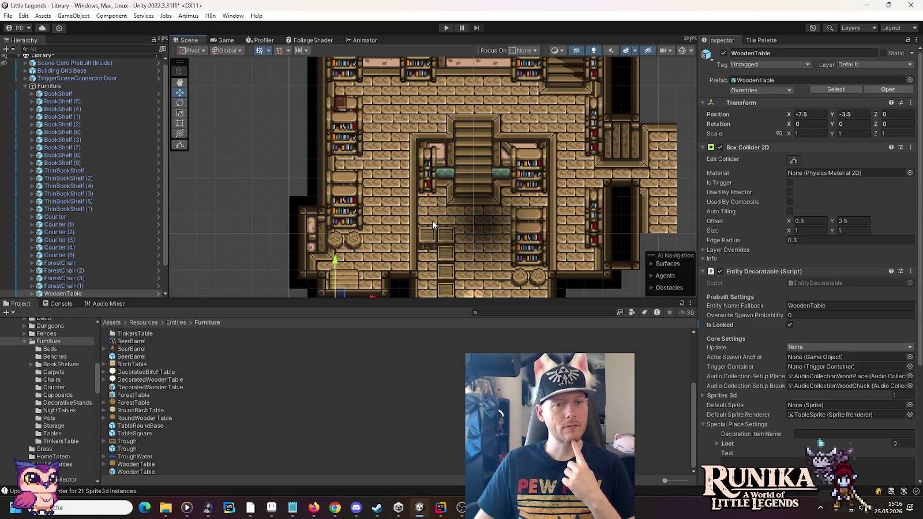
mouse_move(432, 220)
mouse_down()
mouse_move(340, 294)
mouse_move(372, 201)
mouse_move(379, 87)
mouse_up()
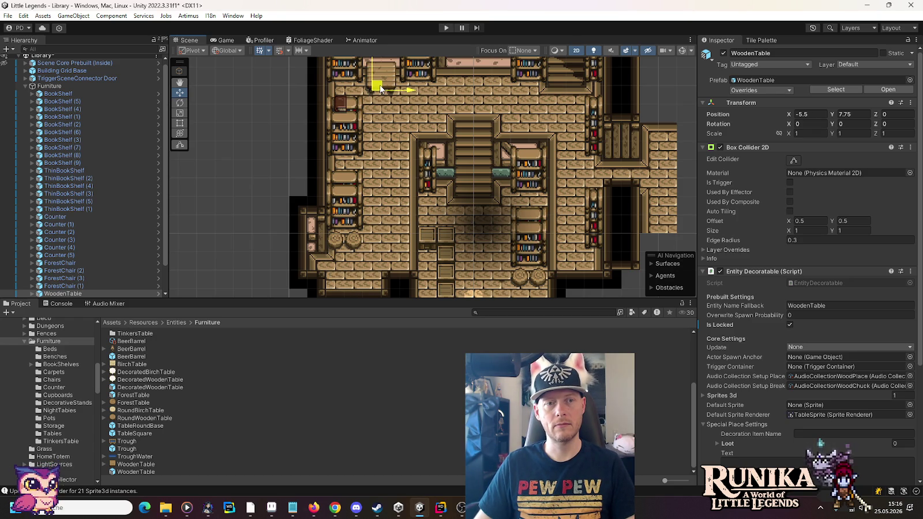
drag(381, 127, 387, 190)
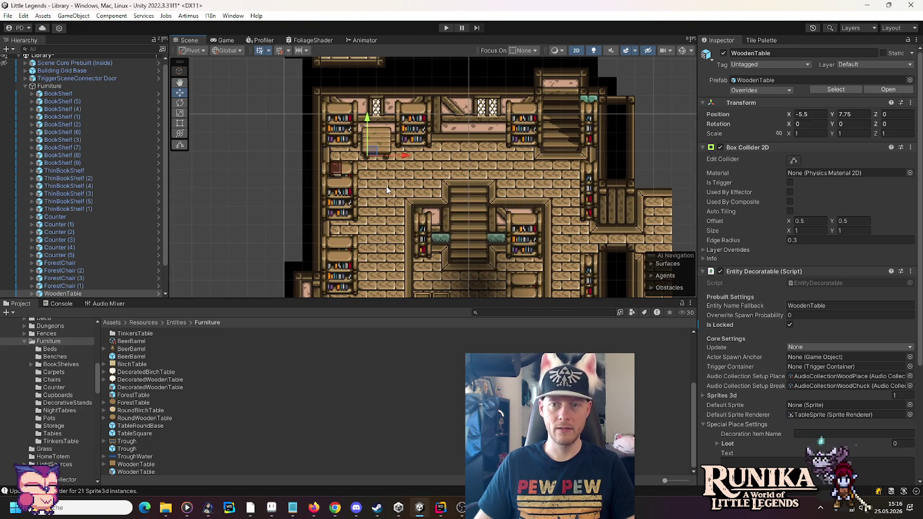
drag(367, 118, 367, 123)
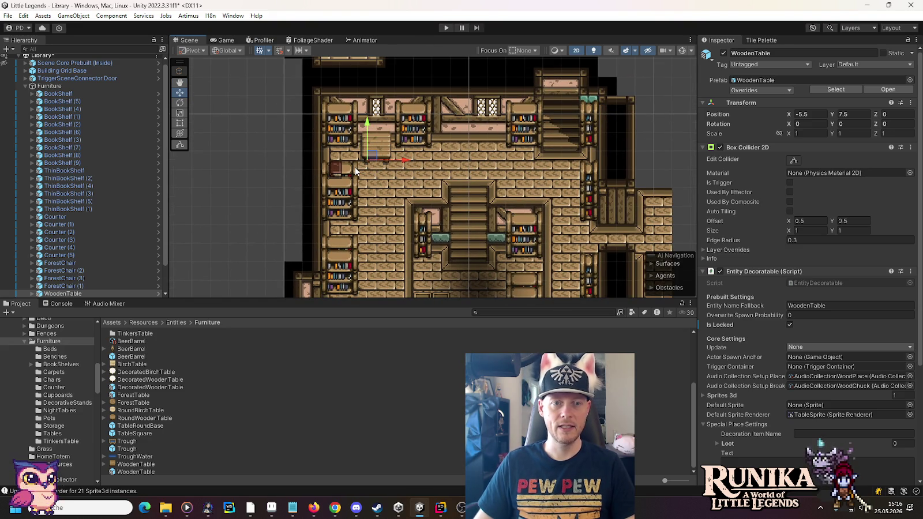
mouse_move(368, 195)
mouse_down()
mouse_move(370, 95)
mouse_move(385, 247)
mouse_move(426, 213)
mouse_up()
mouse_move(364, 254)
mouse_down()
mouse_move(510, 101)
mouse_move(485, 129)
mouse_move(479, 207)
mouse_move(482, 134)
mouse_up()
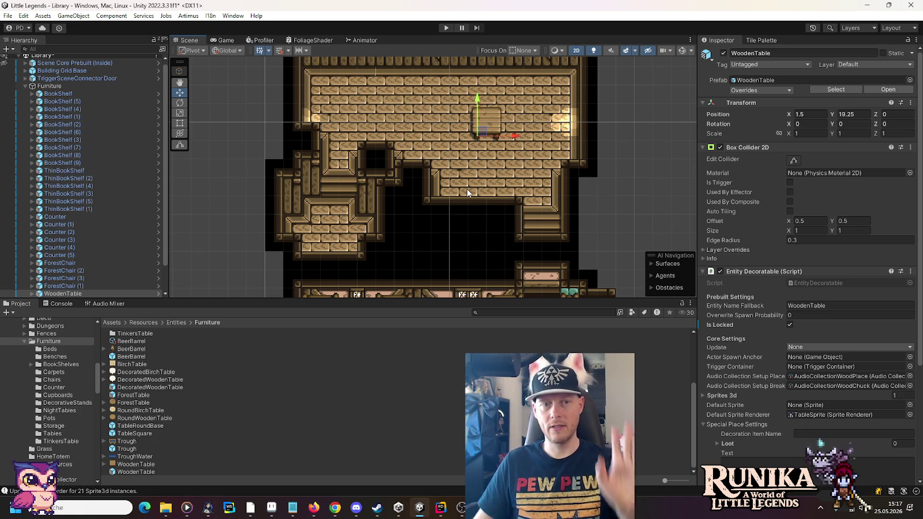
mouse_move(437, 223)
mouse_down()
mouse_move(418, 154)
mouse_move(424, 110)
mouse_move(434, 126)
mouse_up()
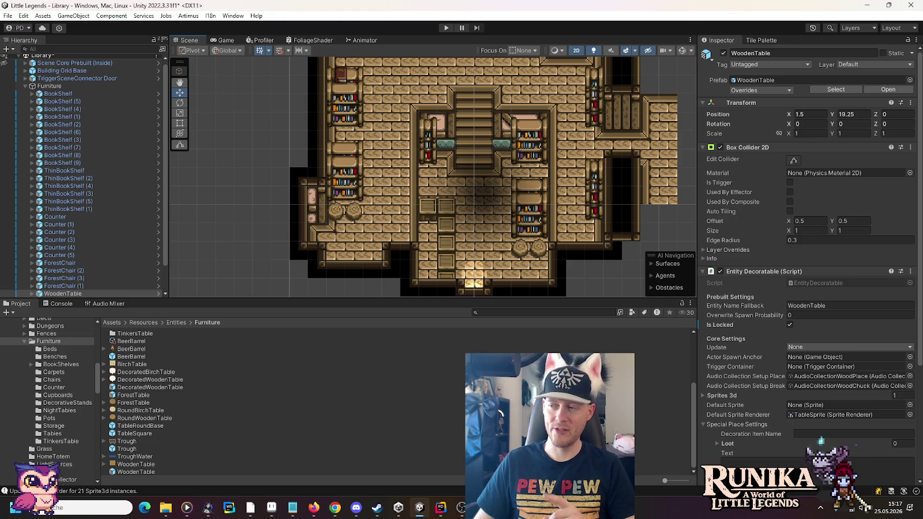
drag(393, 128, 379, 207)
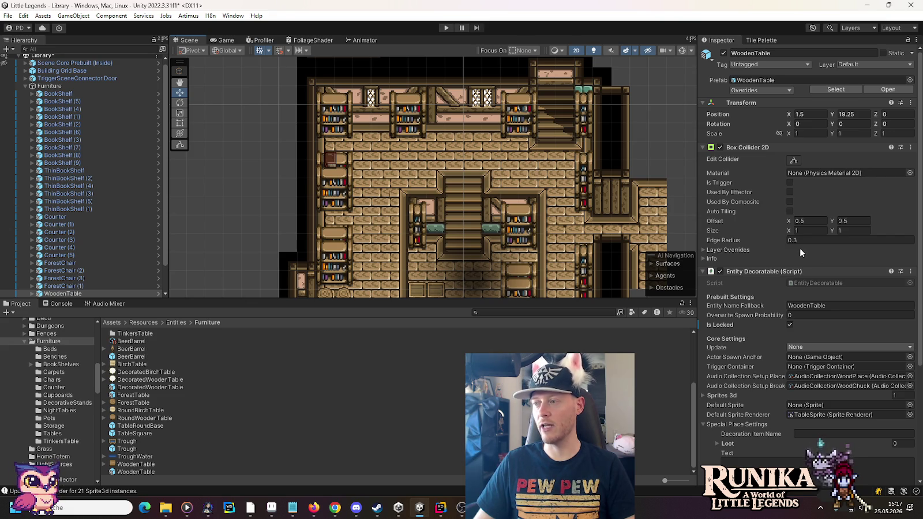
mouse_move(382, 246)
mouse_down()
mouse_move(390, 128)
mouse_move(386, 202)
mouse_up()
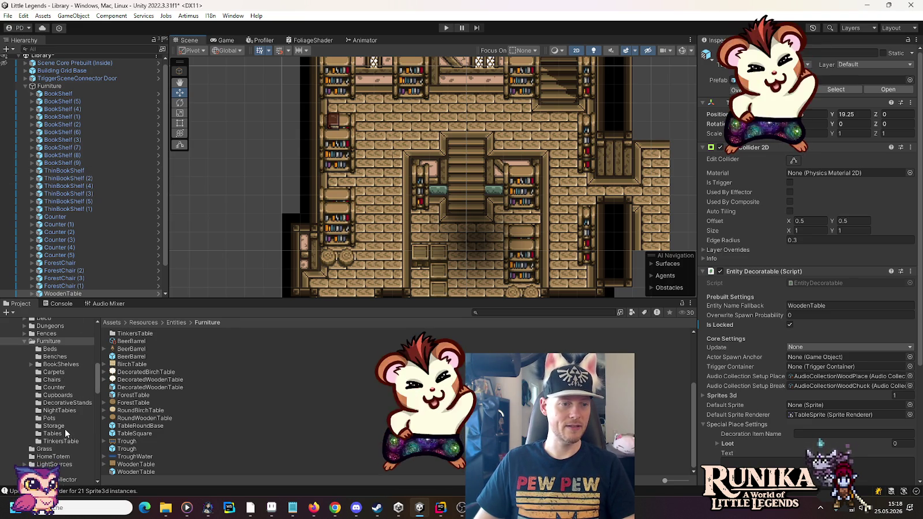
click(55, 357)
mouse_move(126, 347)
mouse_down()
mouse_move(131, 321)
mouse_move(77, 97)
mouse_move(65, 88)
mouse_up()
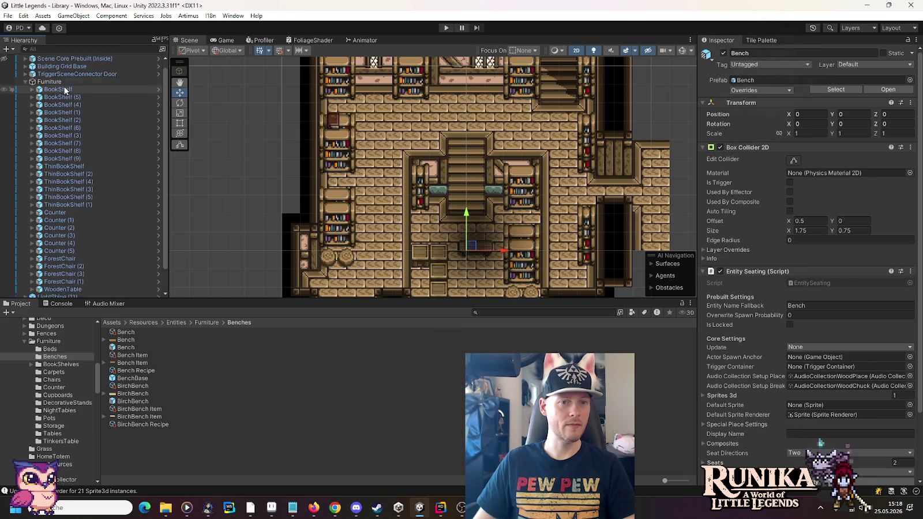
click(790, 324)
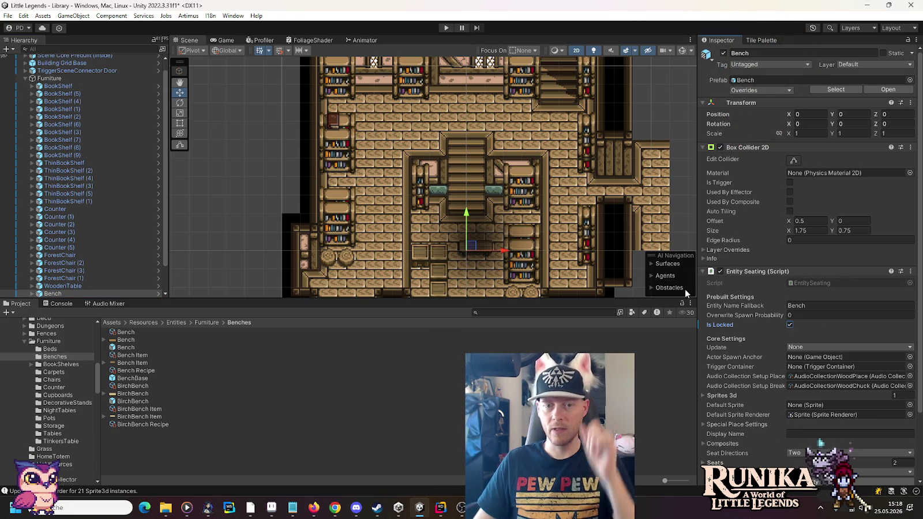
drag(472, 245, 373, 89)
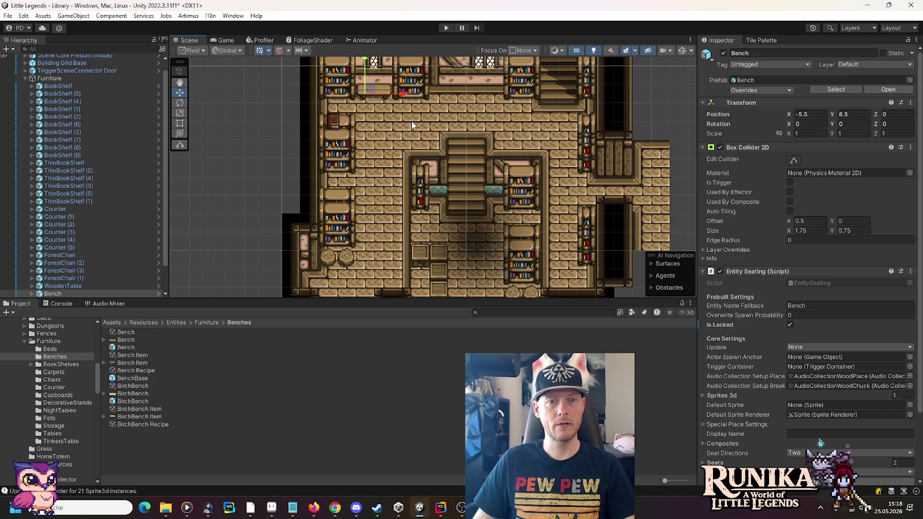
key(ctrl+d)
drag(401, 92, 513, 98)
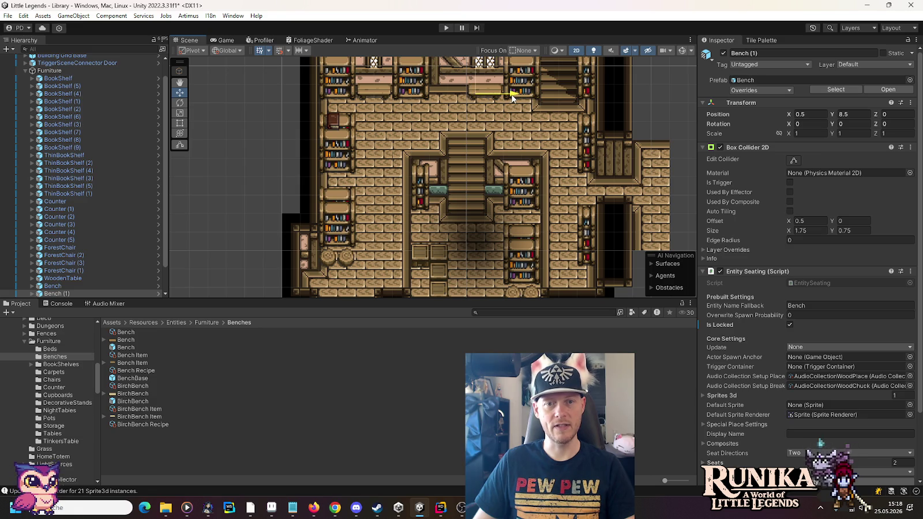
mouse_move(513, 98)
mouse_down()
mouse_move(481, 91)
mouse_move(340, 188)
mouse_move(333, 184)
mouse_up()
key(Delete)
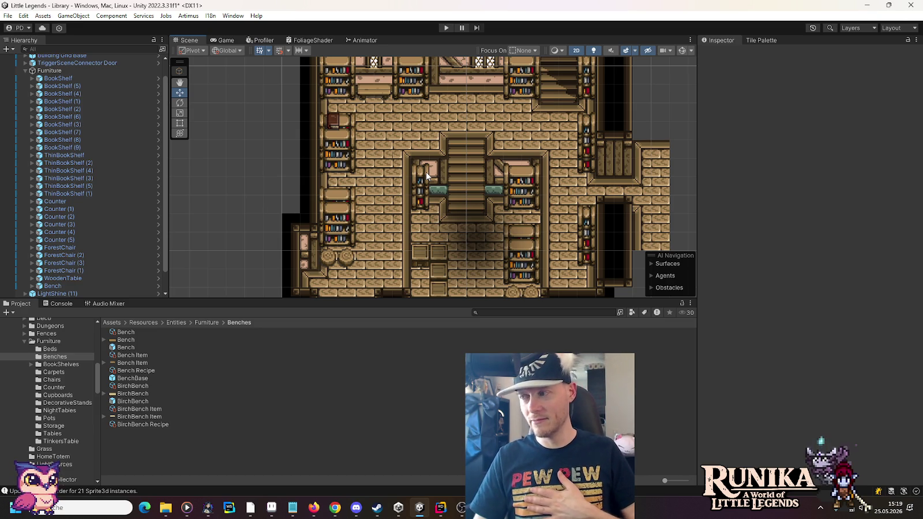
scroll(407, 152, up, 1)
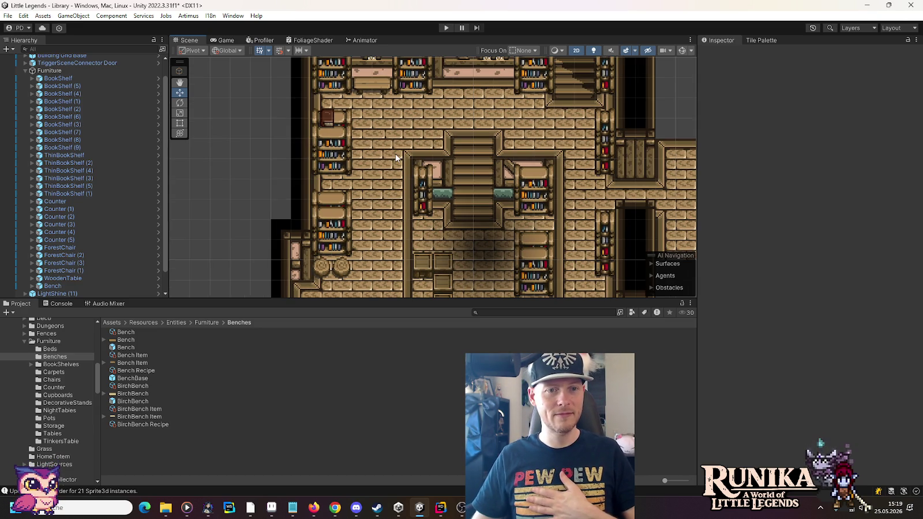
scroll(482, 183, down, 2)
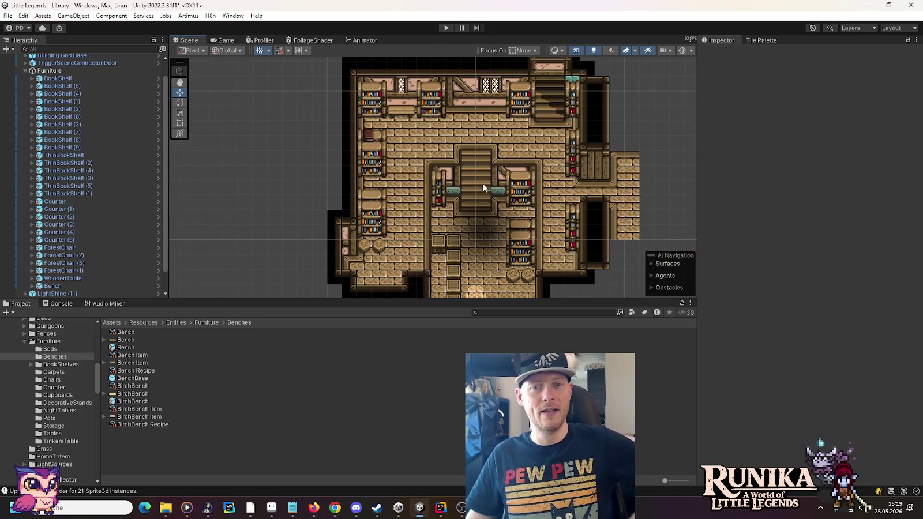
mouse_move(466, 247)
mouse_down()
mouse_move(469, 208)
mouse_move(470, 244)
mouse_up()
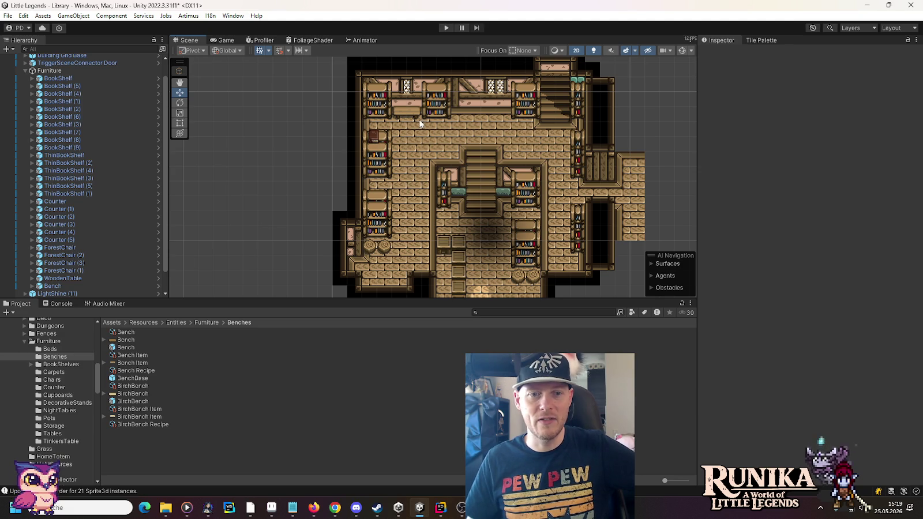
key(Up)
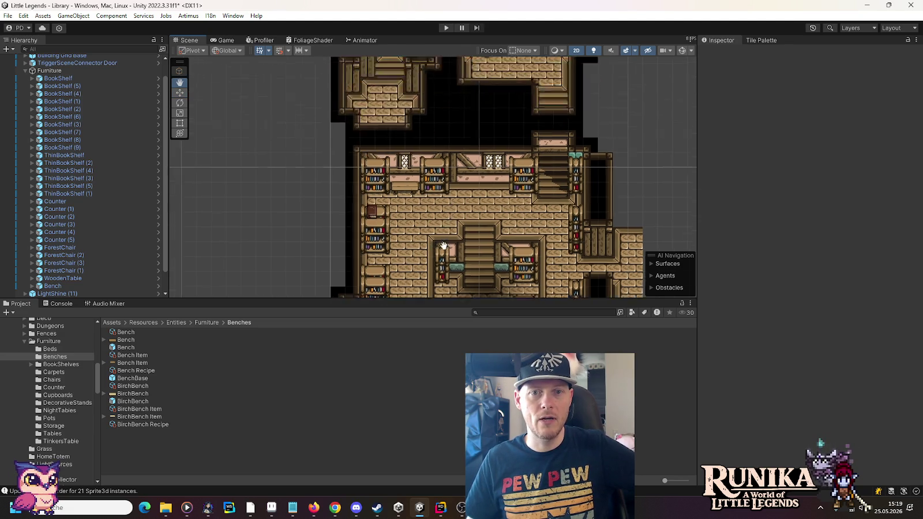
mouse_move(500, 221)
mouse_down()
mouse_move(474, 226)
mouse_move(470, 152)
mouse_up()
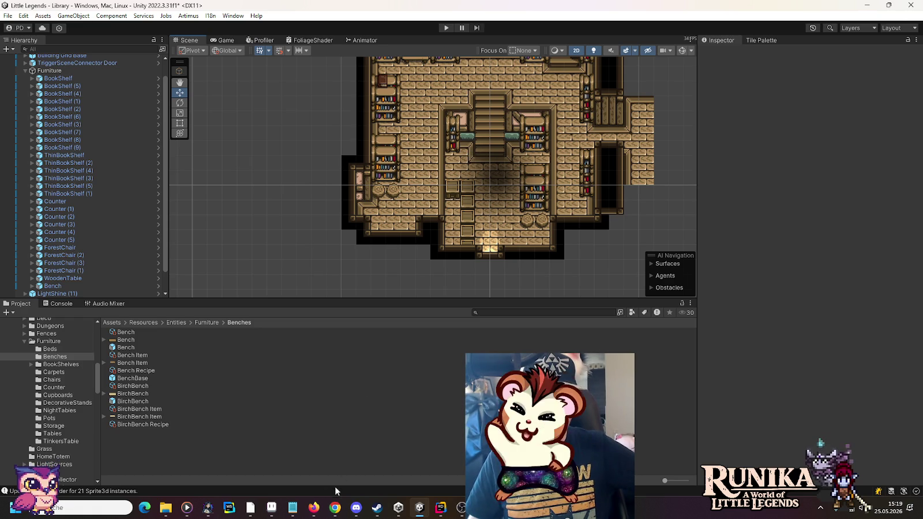
mouse_move(293, 515)
click(291, 465)
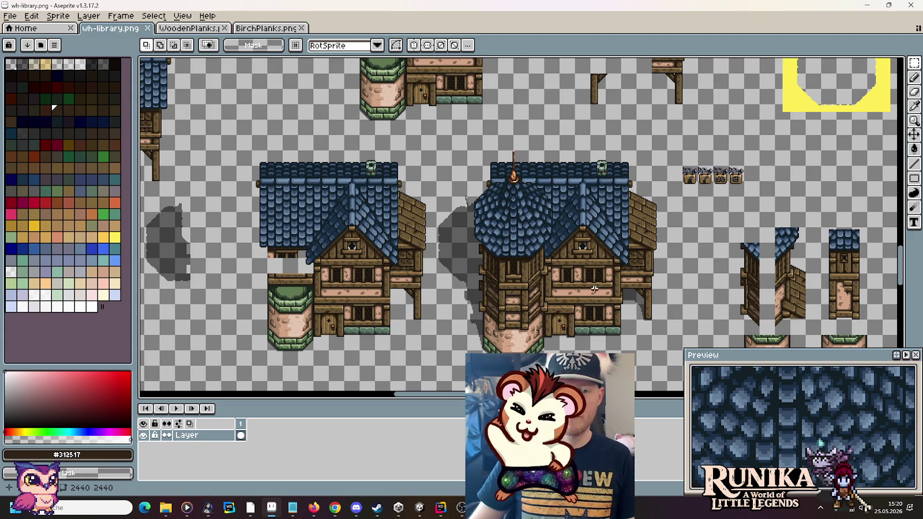
key(alt+Tab)
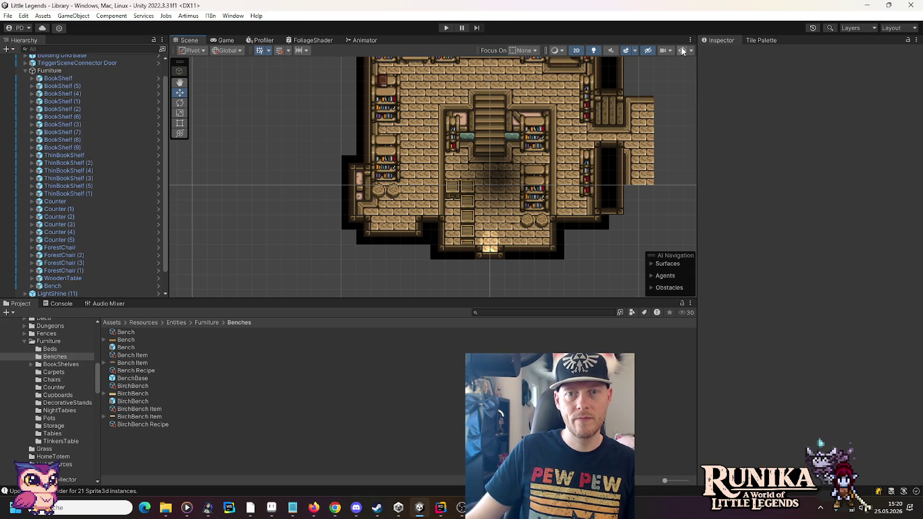
Duplicate LightShine (11) as LightShine (13) and move it beside the lower right benches
click(491, 240)
scroll(532, 265, up, 3)
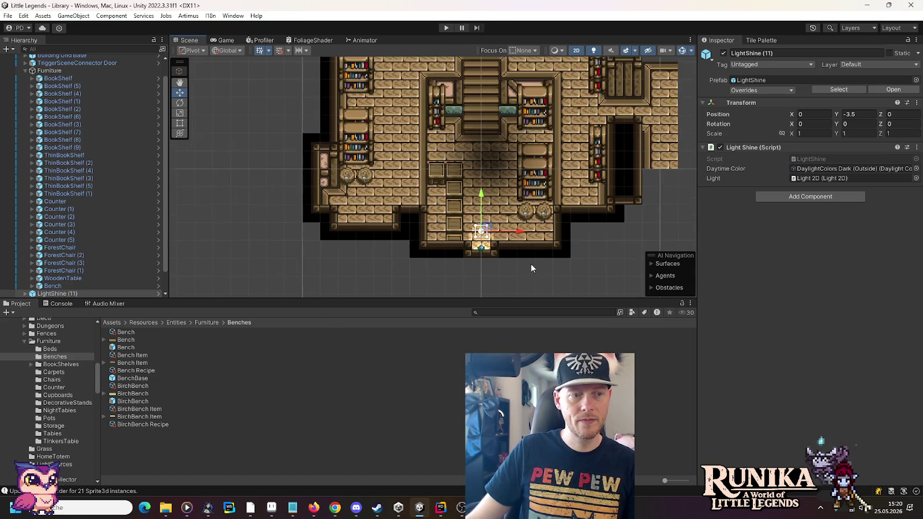
scroll(98, 236, up, 1)
click(25, 90)
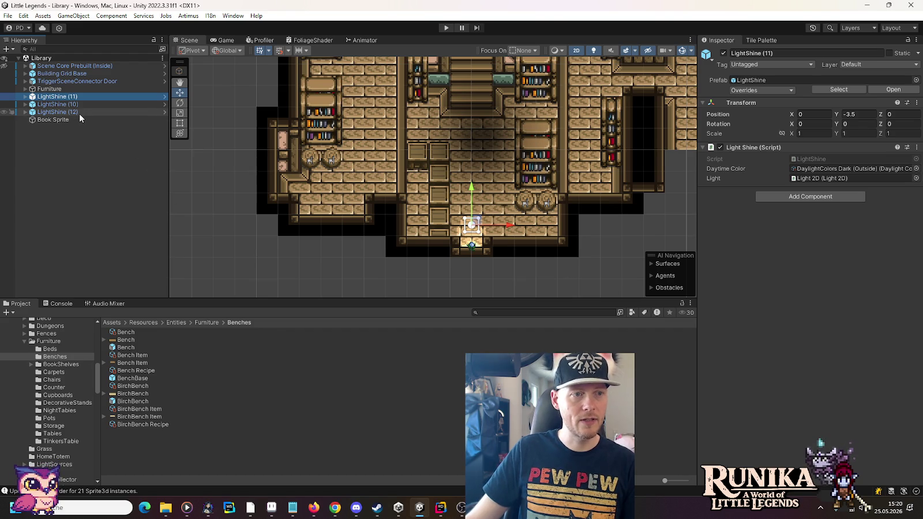
key(ctrl+d)
drag(486, 224, 545, 212)
click(854, 169)
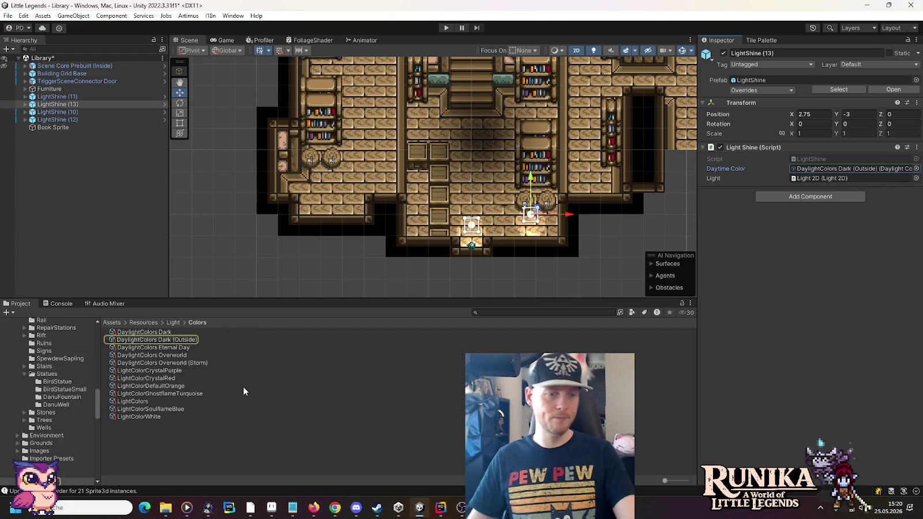
Set LightShine (13)'s Light 2D sprite to WindowCrossedDouble
click(26, 104)
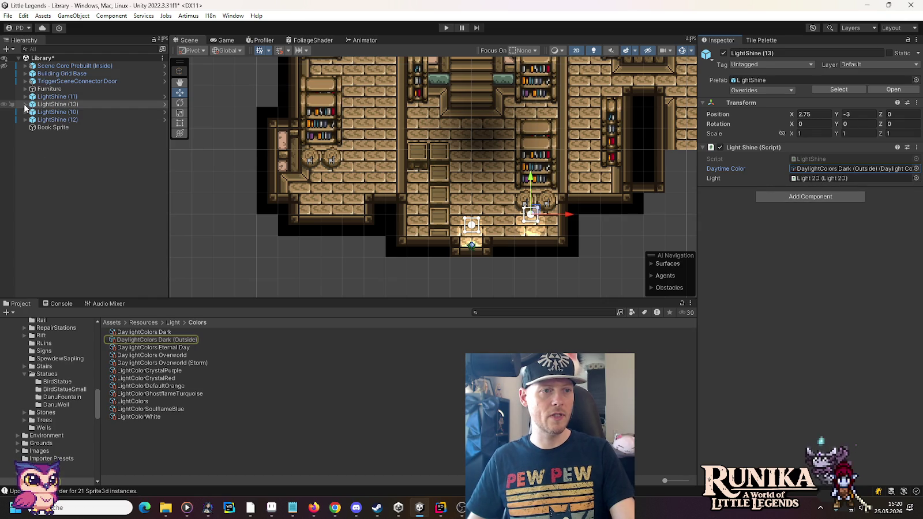
click(55, 112)
click(816, 163)
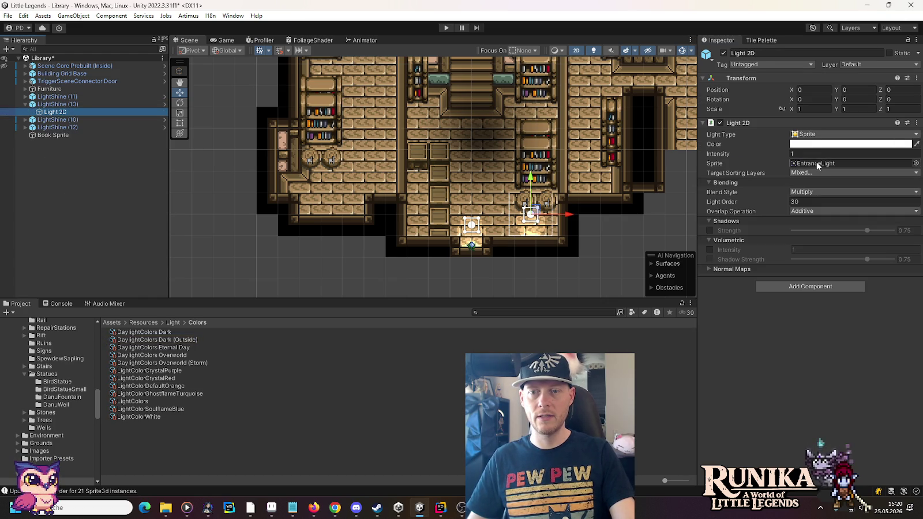
scroll(320, 392, down, 5)
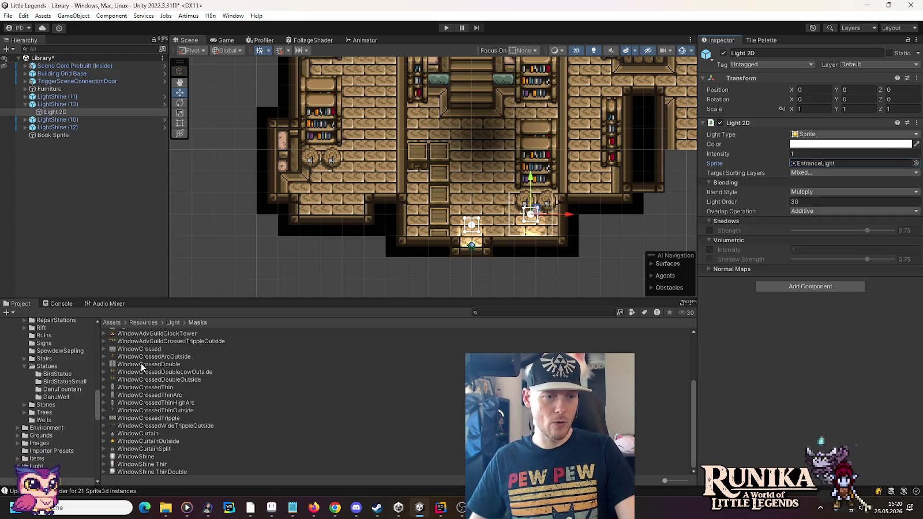
scroll(142, 367, up, 1)
click(822, 165)
drag(822, 165, 822, 164)
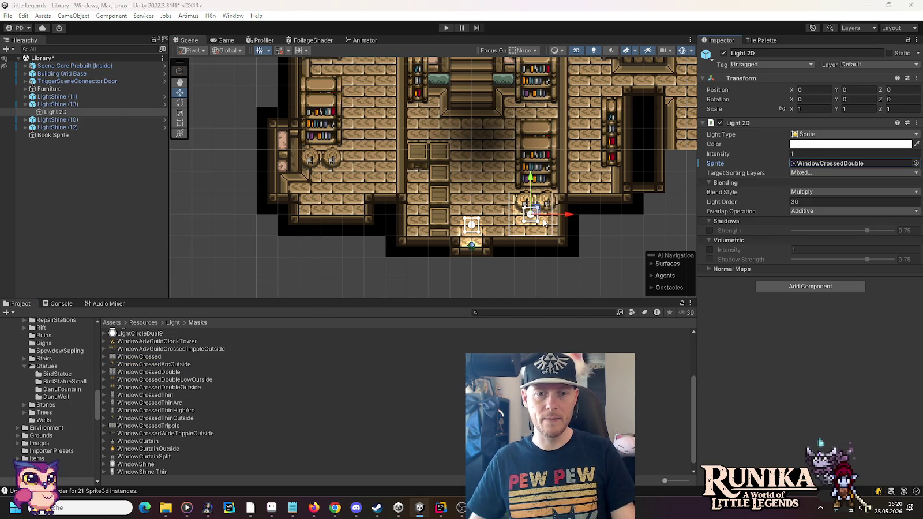
Compare against the library sprite sheet and nudge the window light left to X -0.25
key(alt+Tab)
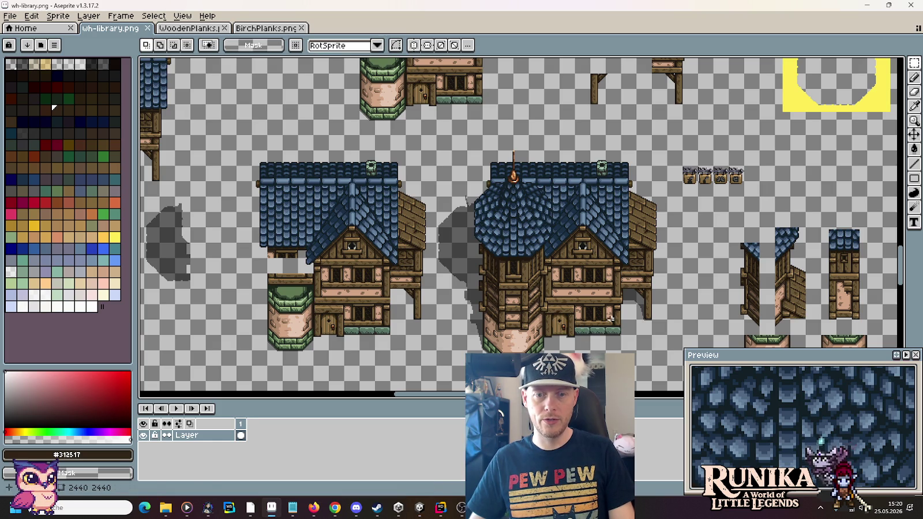
key(alt+Tab)
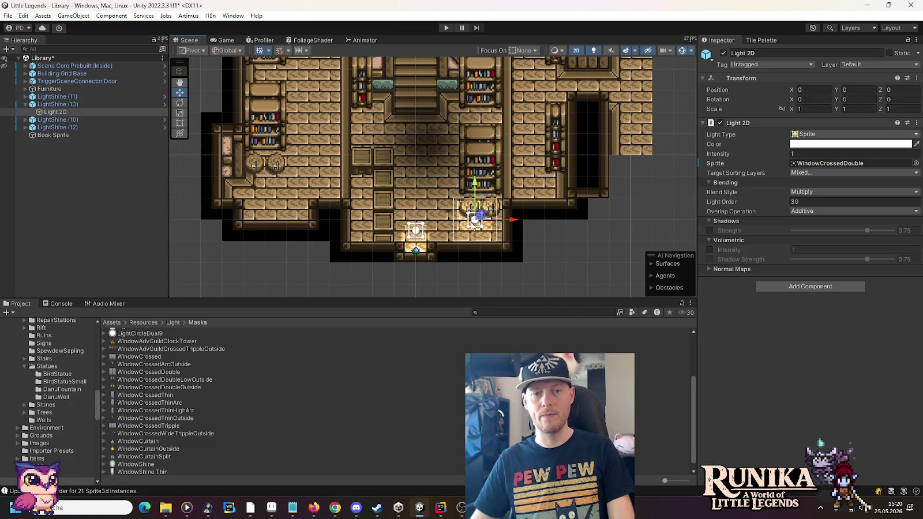
key(alt+Tab)
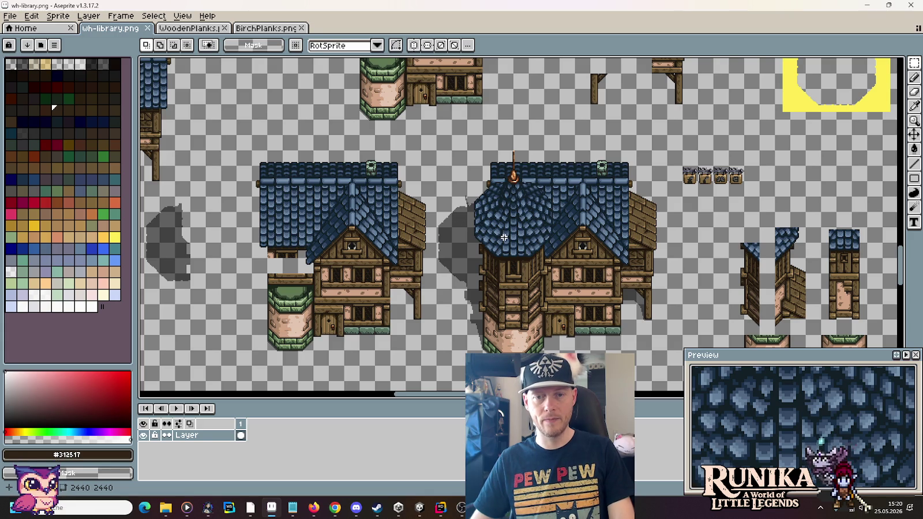
key(alt+Tab)
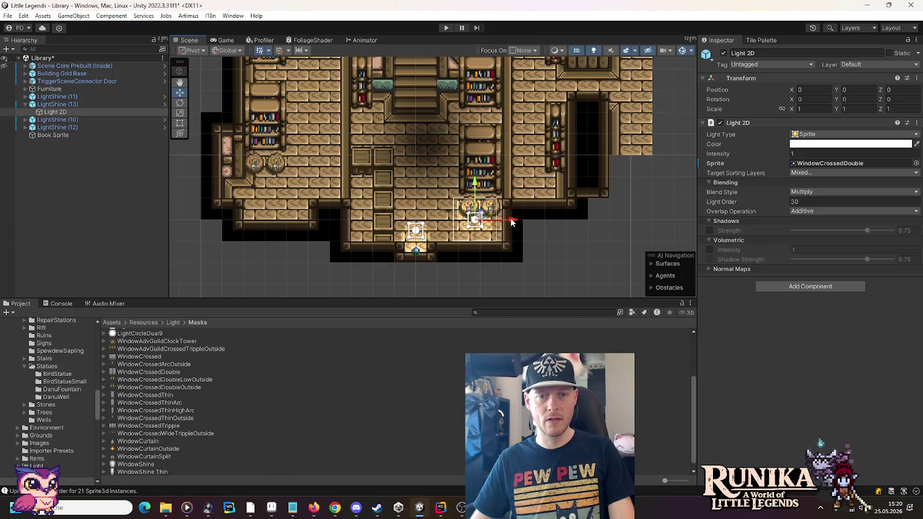
drag(512, 221, 506, 221)
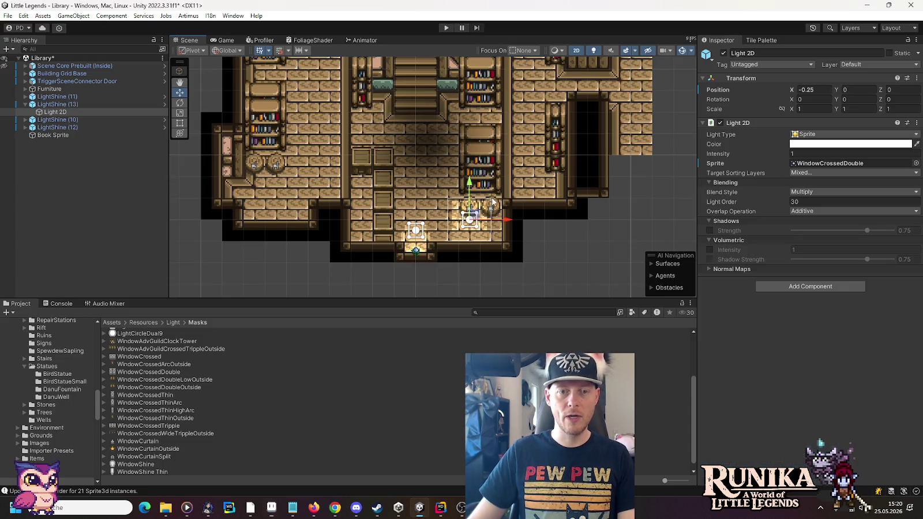
drag(487, 228, 487, 271)
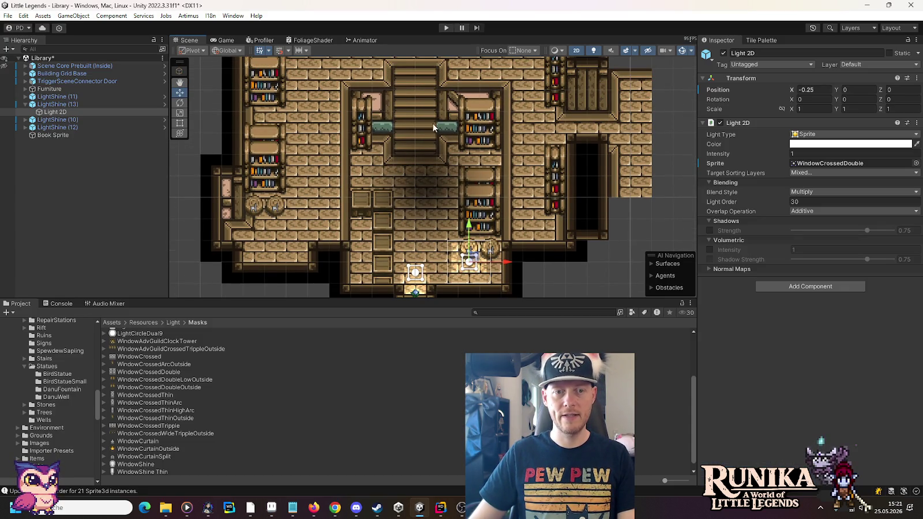
key(alt+Tab)
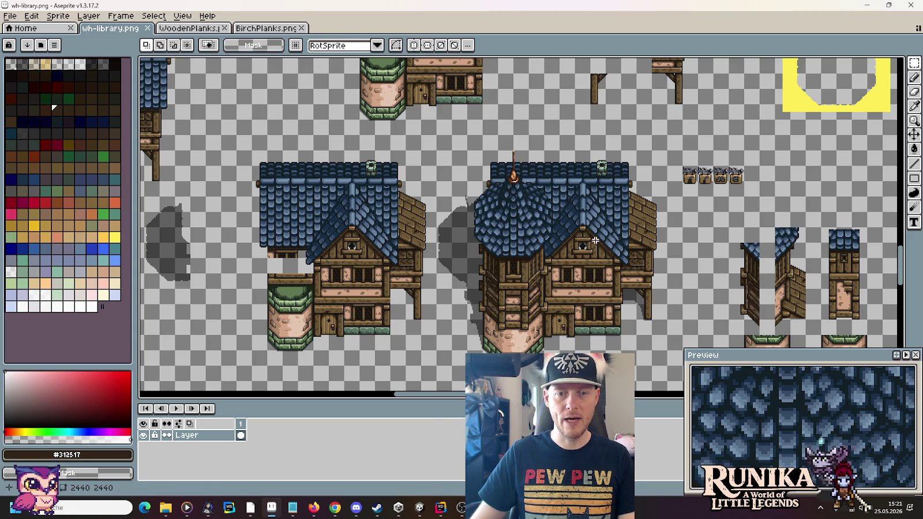
key(alt+Tab)
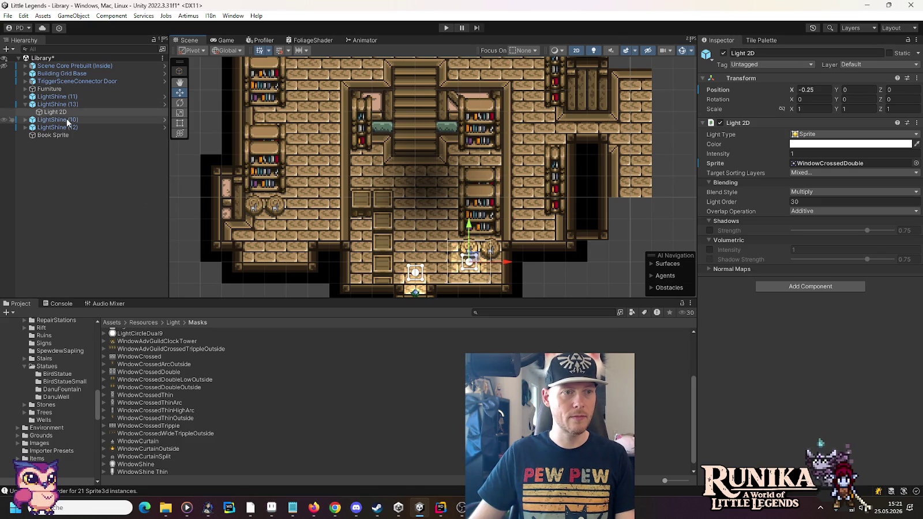
click(26, 105)
Duplicate LightShine (13) twice, placing the first copy on the upper brick floor
click(58, 106)
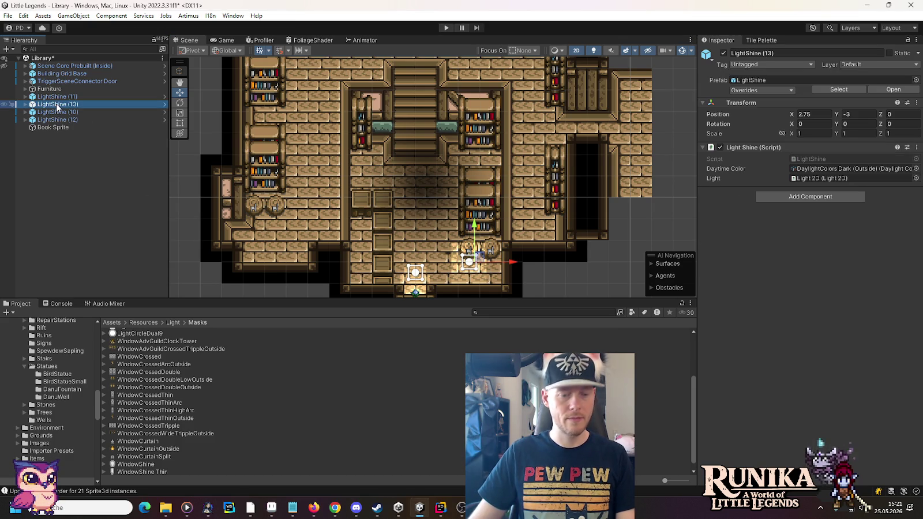
key(ctrl+d)
drag(474, 265, 481, 72)
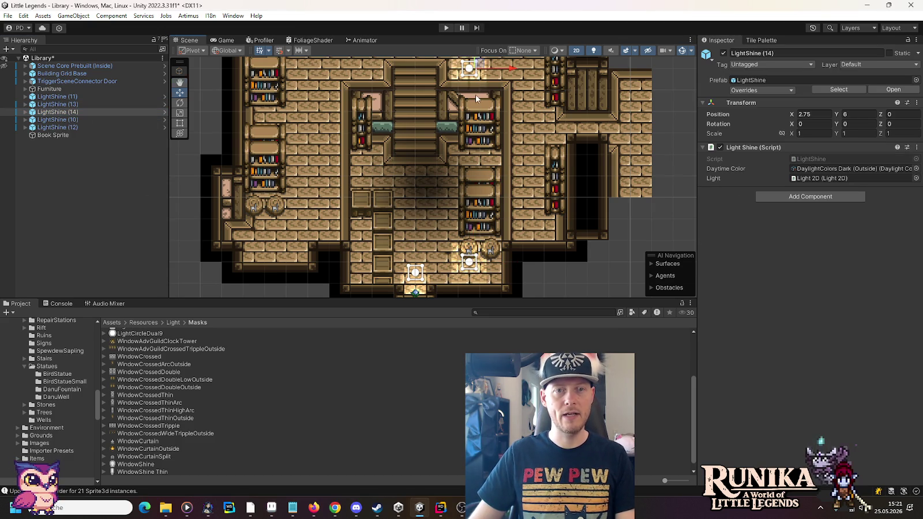
mouse_move(482, 248)
mouse_down()
mouse_move(470, 101)
mouse_move(490, 252)
mouse_up()
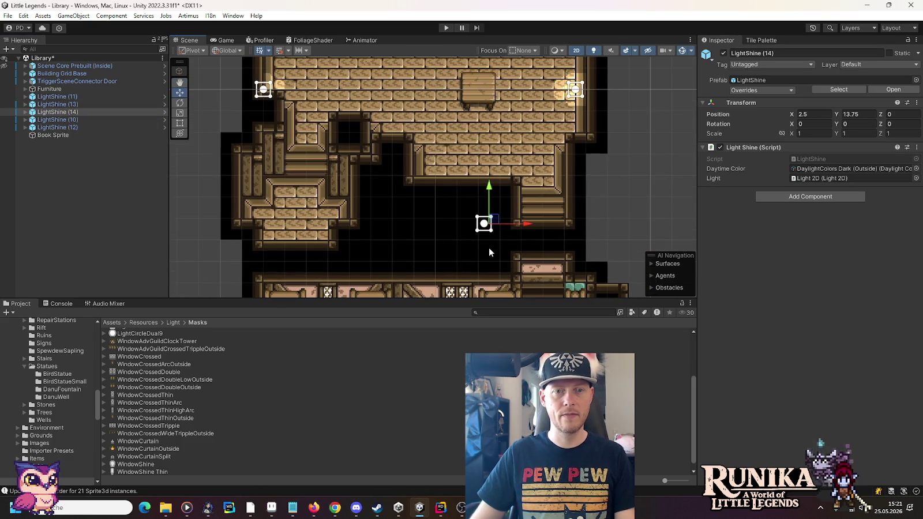
mouse_move(495, 220)
mouse_down()
mouse_move(490, 148)
mouse_move(316, 205)
mouse_move(311, 217)
mouse_up()
key(ctrl+d)
Nudge LightShine (13) slightly upward
drag(389, 262, 484, 170)
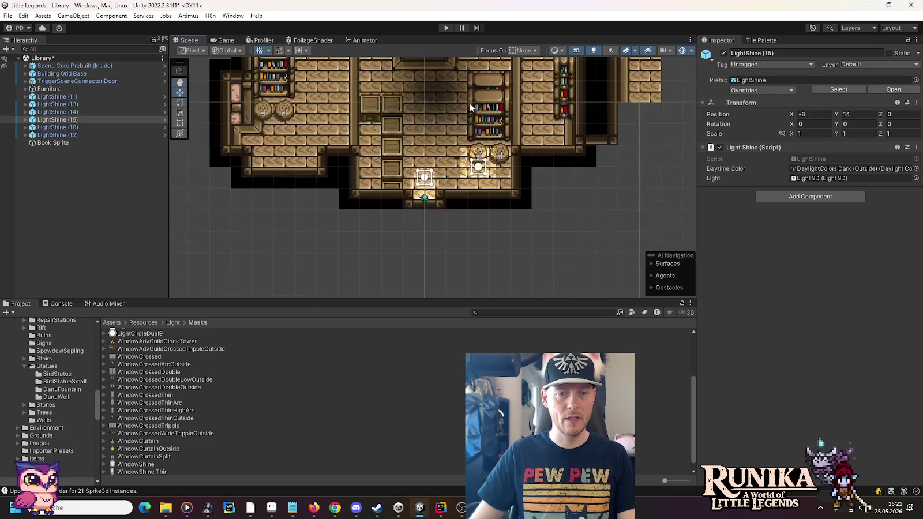
click(483, 171)
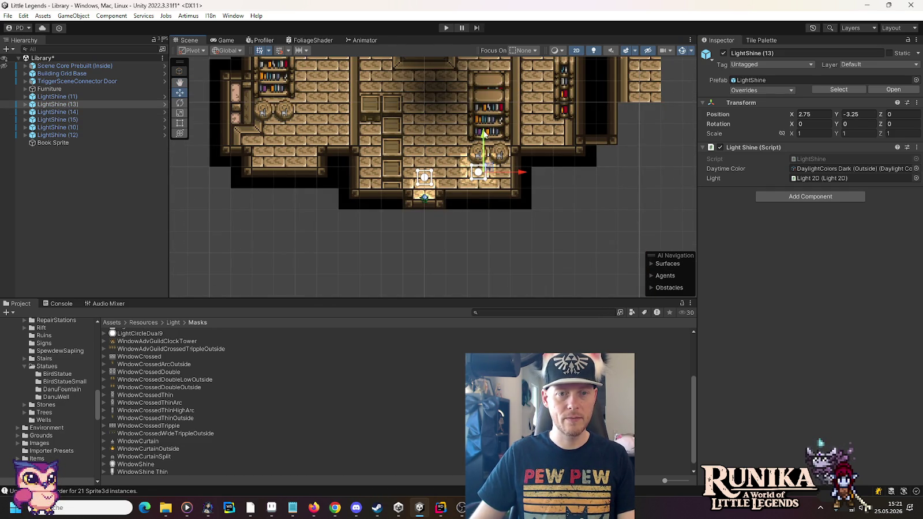
drag(484, 134, 484, 129)
scroll(516, 172, up, 3)
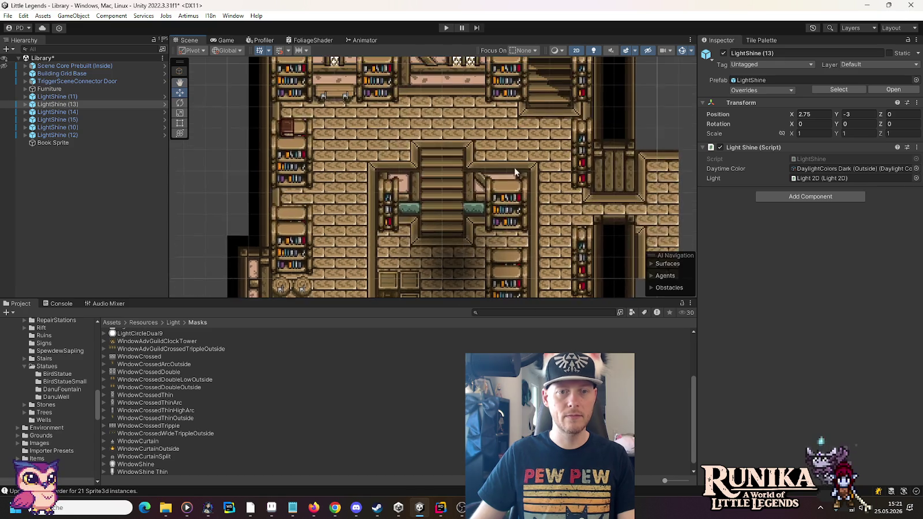
scroll(515, 172, up, 5)
Give LightShine (14)'s Light 2D the WindowCurtain sprite, offset to X 0.25, Y -0.25
click(486, 119)
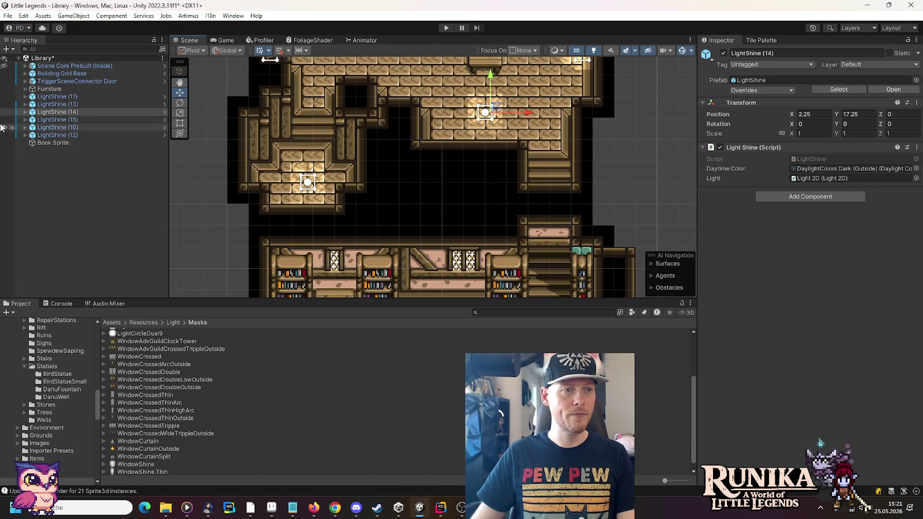
click(26, 112)
click(49, 120)
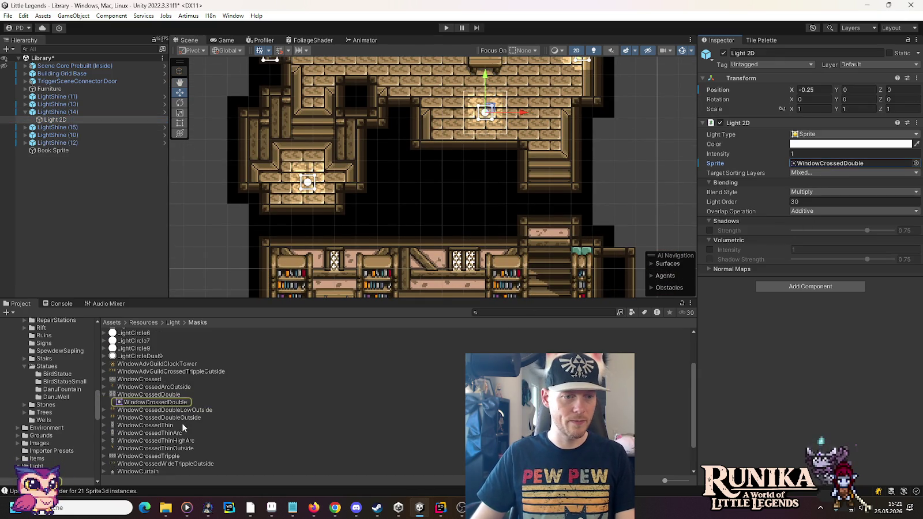
scroll(174, 423, down, 2)
drag(174, 427, 837, 164)
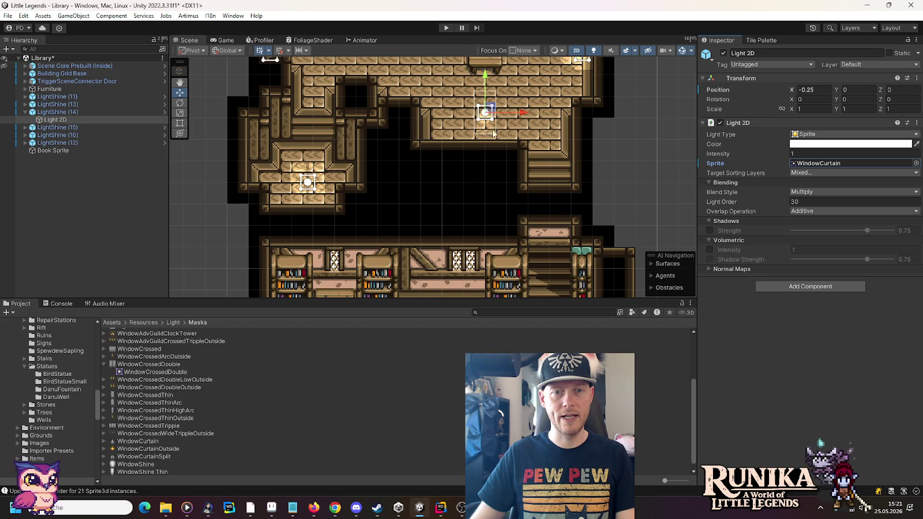
drag(494, 112, 501, 119)
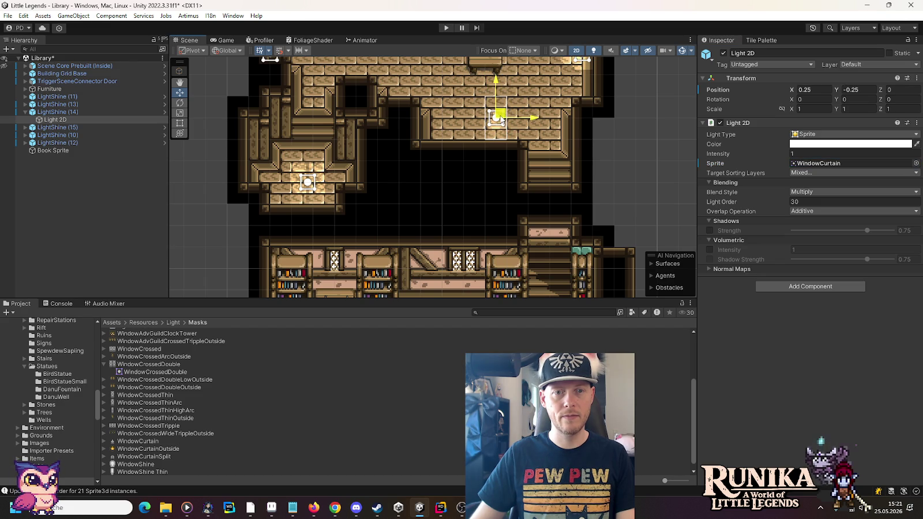
Switch LightShine (15)'s Light 2D sprite to WindowCrossedThin
click(310, 184)
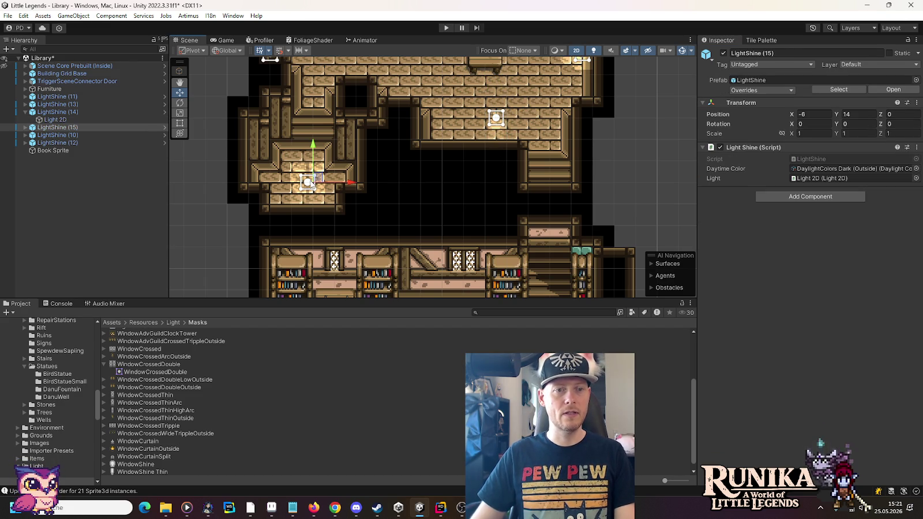
click(35, 127)
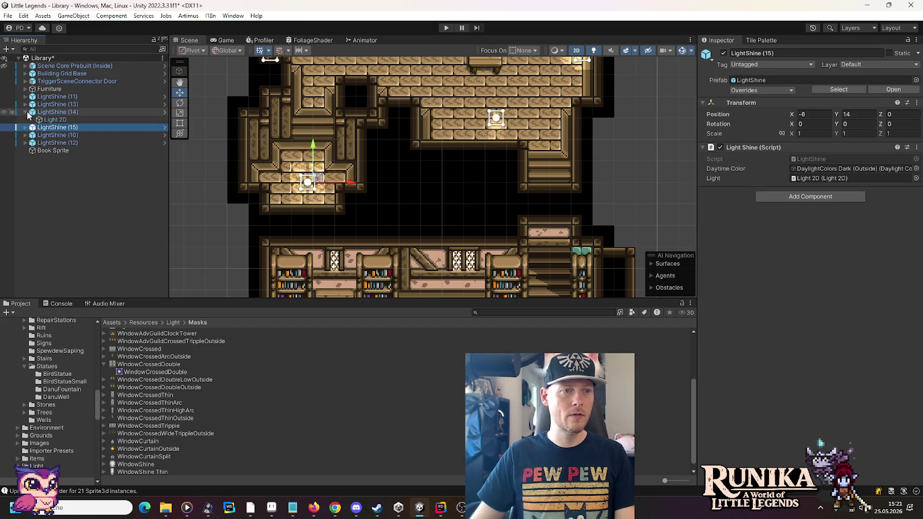
click(25, 112)
click(24, 120)
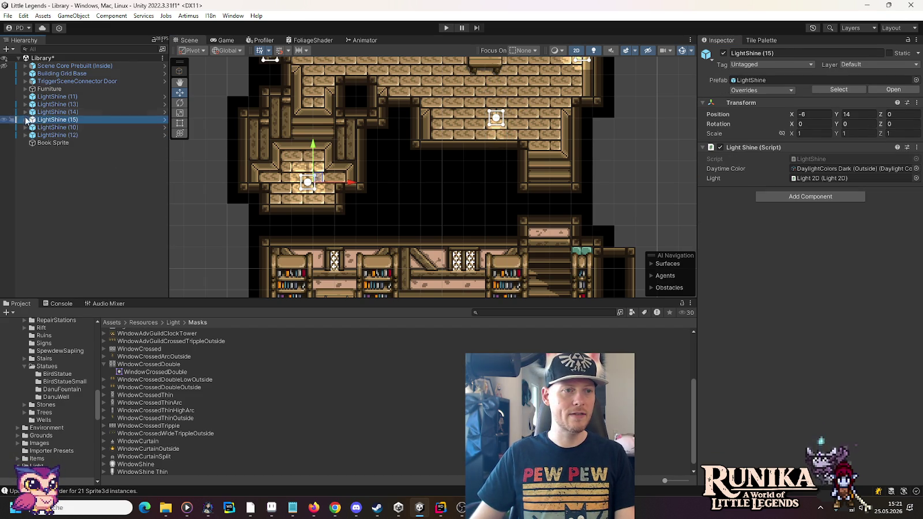
click(46, 134)
click(46, 128)
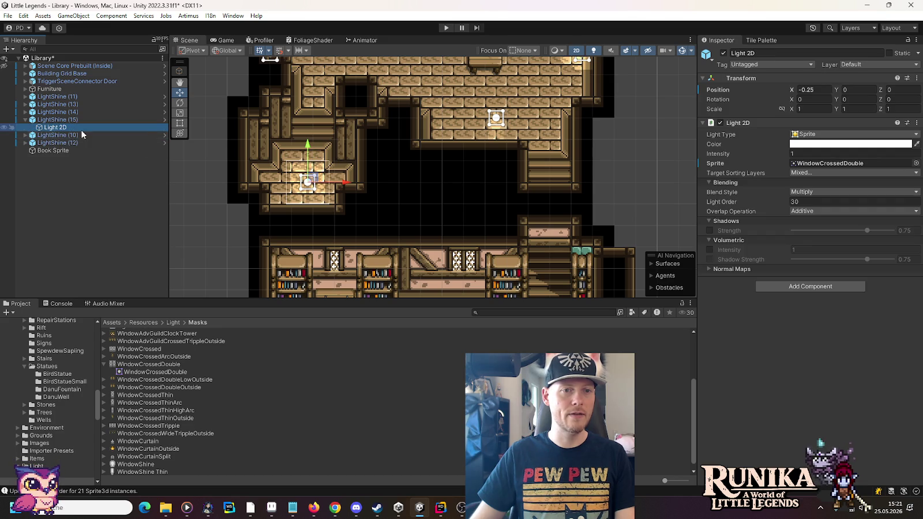
click(820, 164)
mouse_move(124, 427)
mouse_down()
mouse_move(577, 243)
mouse_move(791, 165)
mouse_move(841, 167)
mouse_up()
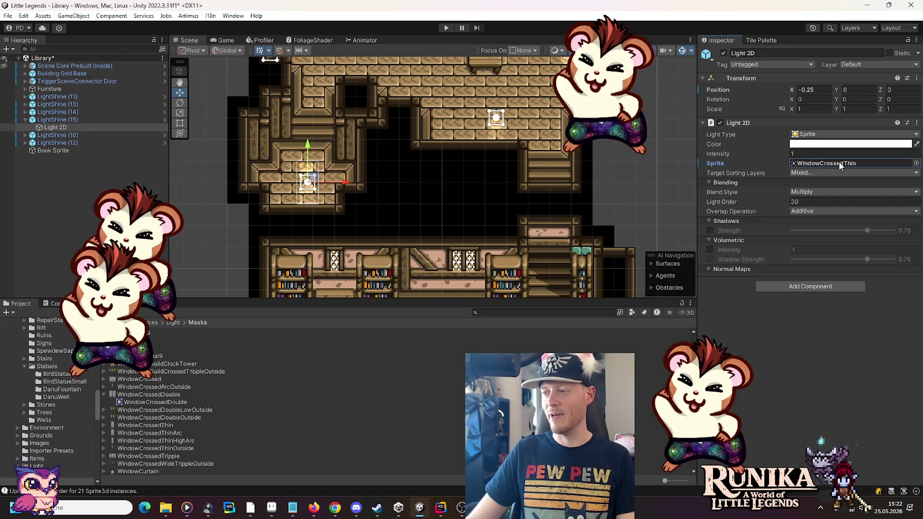
Revert LightShine (14)'s Light 2D position offset to zero
click(27, 120)
click(25, 112)
click(57, 119)
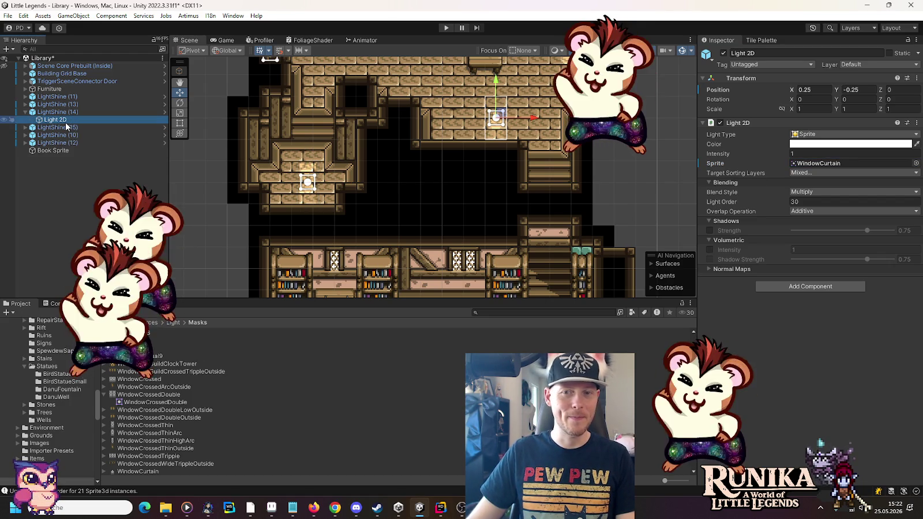
right_click(718, 90)
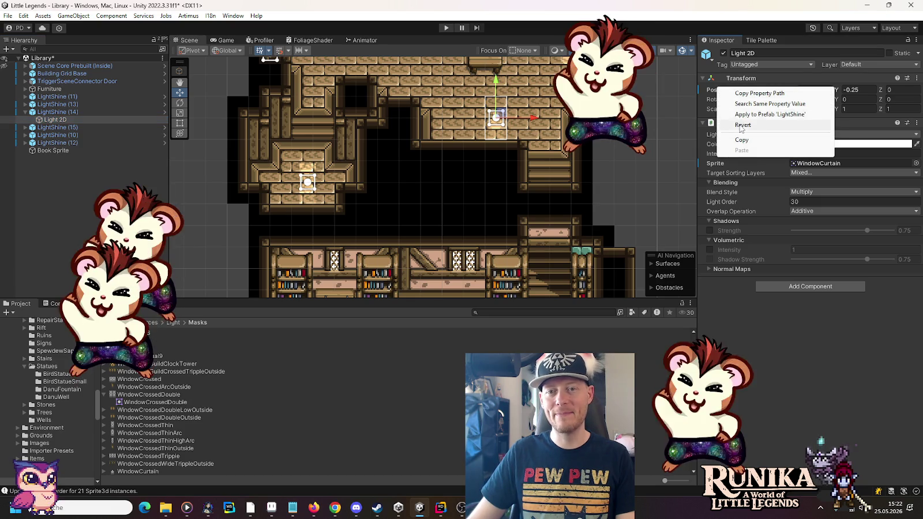
click(742, 125)
Shift LightShine (14) right and down, and LightShine (15) left to X -6.25, Y 14
click(51, 113)
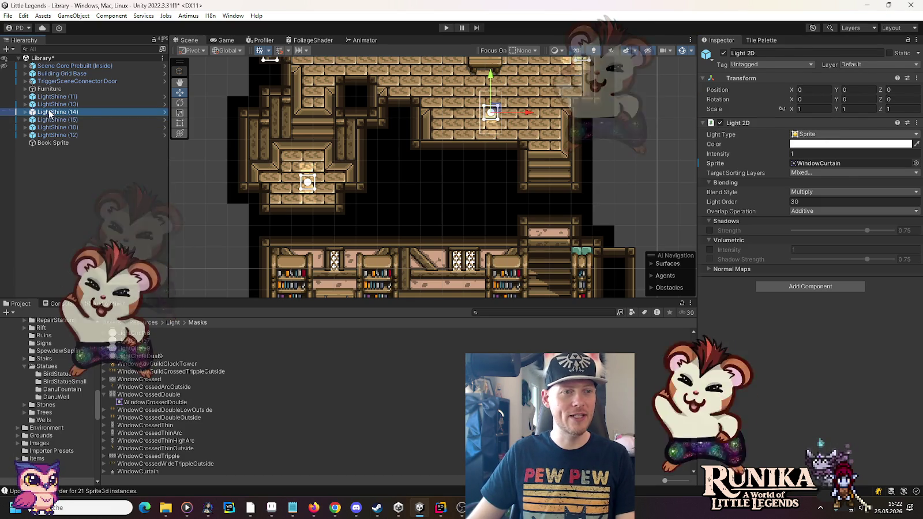
drag(496, 113, 501, 119)
click(56, 120)
mouse_move(324, 176)
mouse_down()
mouse_move(313, 177)
mouse_move(315, 165)
mouse_move(318, 181)
mouse_up()
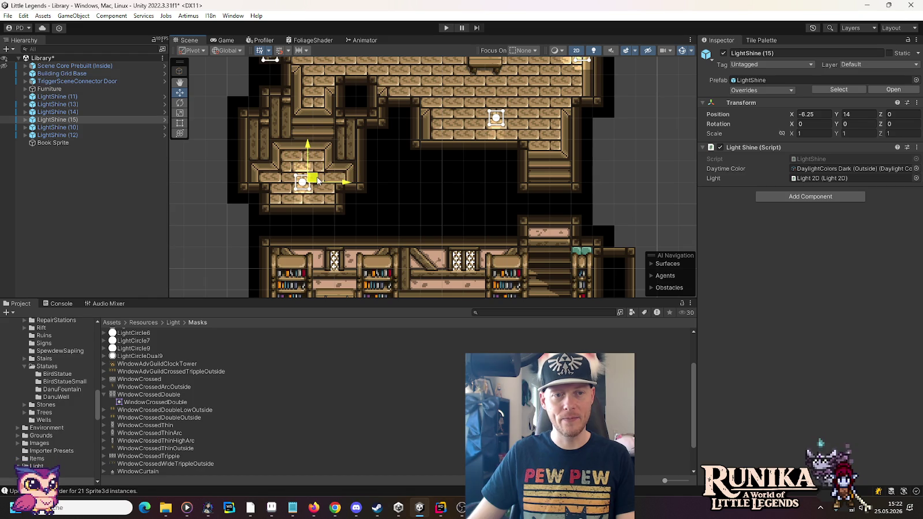
click(635, 172)
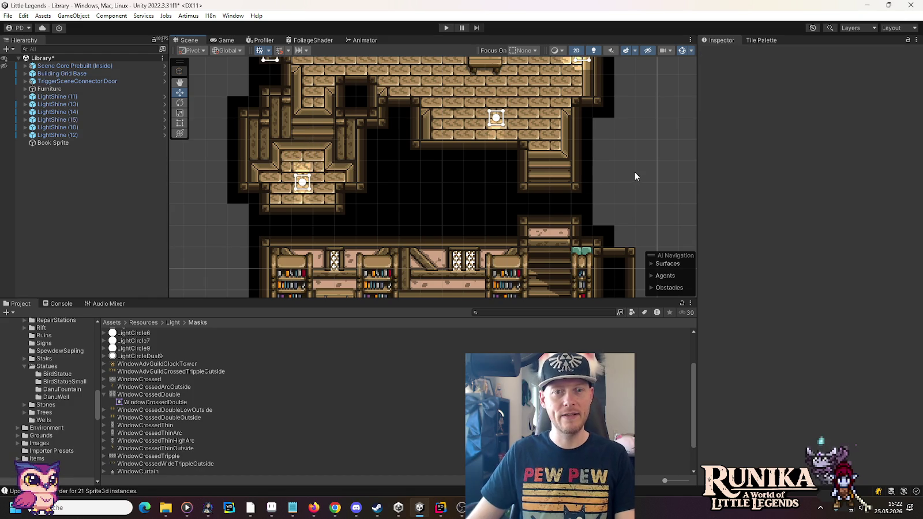
Zoom out and pan the Scene view to show the lower library rooms
click(671, 51)
scroll(648, 132, down, 5)
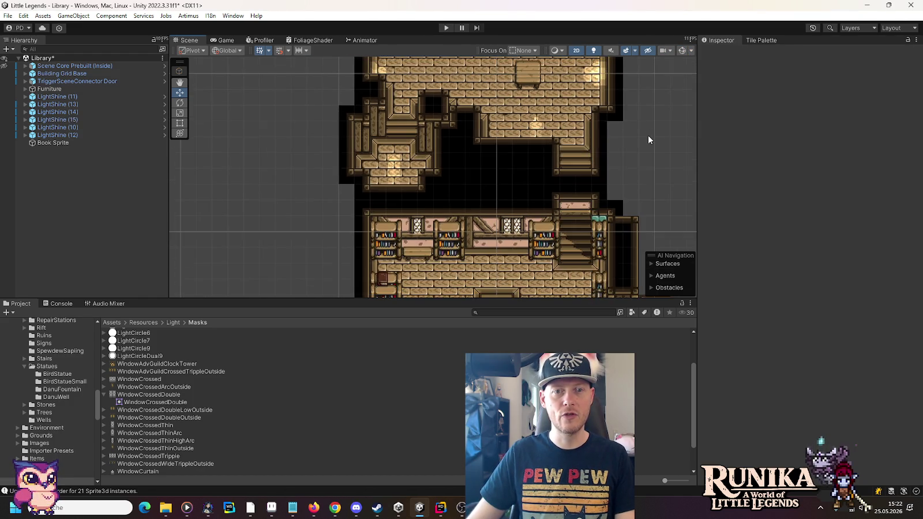
mouse_move(655, 168)
mouse_down()
mouse_move(623, 221)
mouse_move(581, 145)
mouse_move(556, 66)
mouse_move(571, 191)
mouse_move(612, 148)
mouse_up()
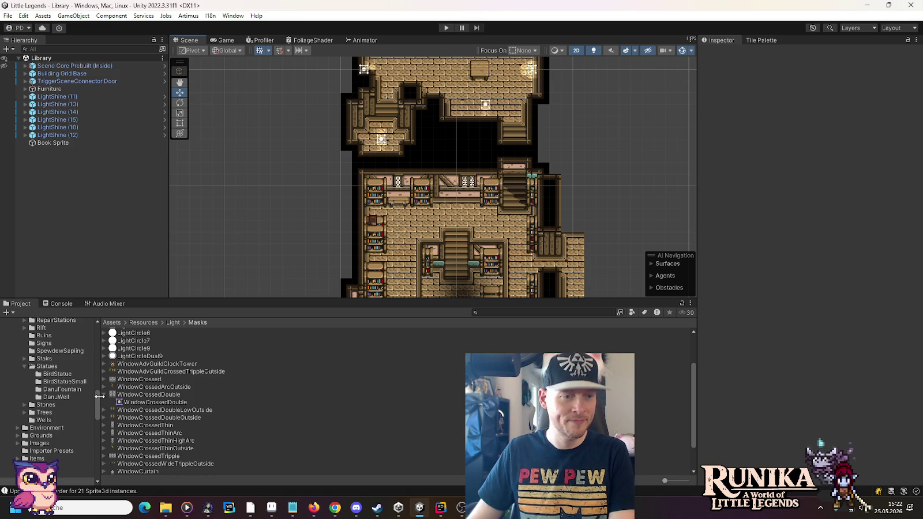
scroll(57, 441, up, 5)
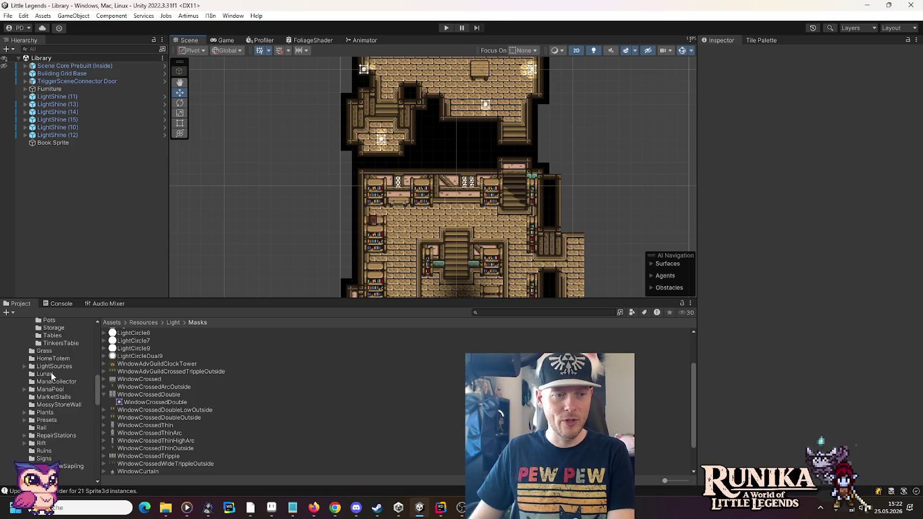
scroll(51, 373, down, 3)
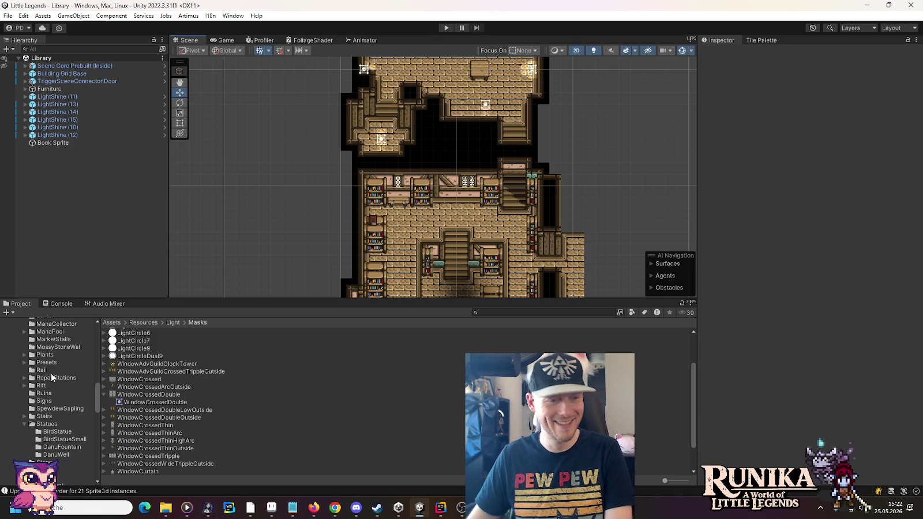
Scroll the Project folder tree down to Scenes/Runika and list the Adv. Guild scenes
scroll(58, 404, down, 2)
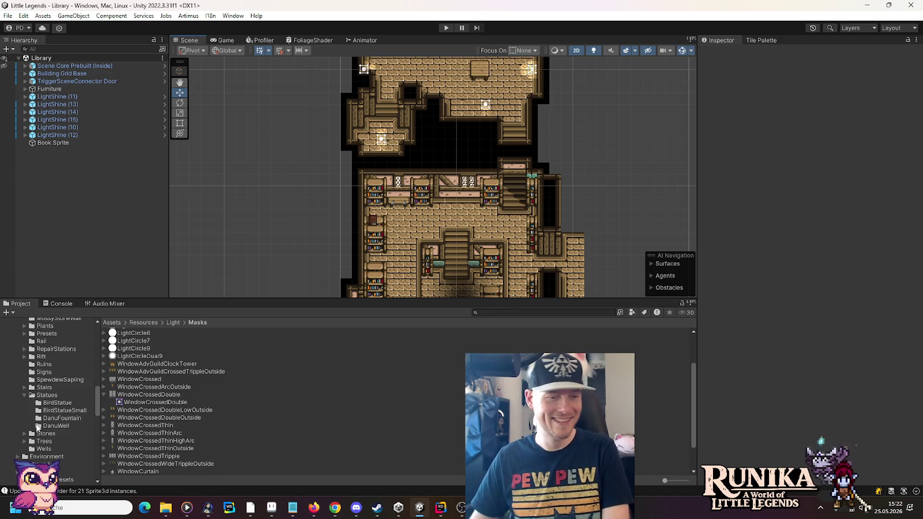
scroll(52, 430, down, 2)
scroll(50, 440, down, 5)
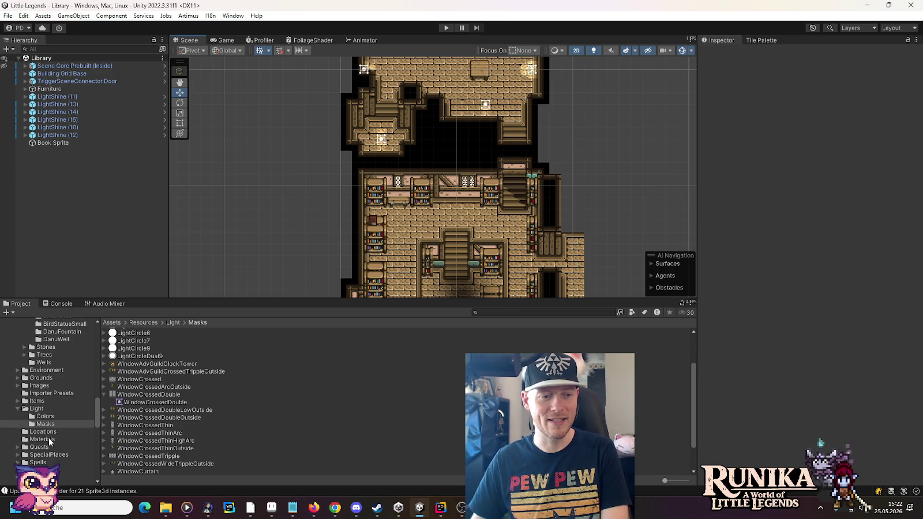
scroll(55, 432, down, 10)
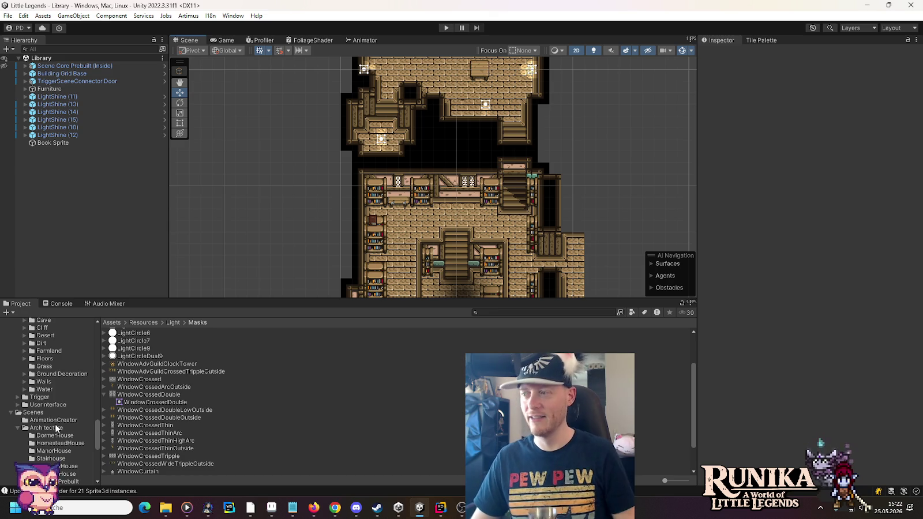
scroll(56, 428, down, 3)
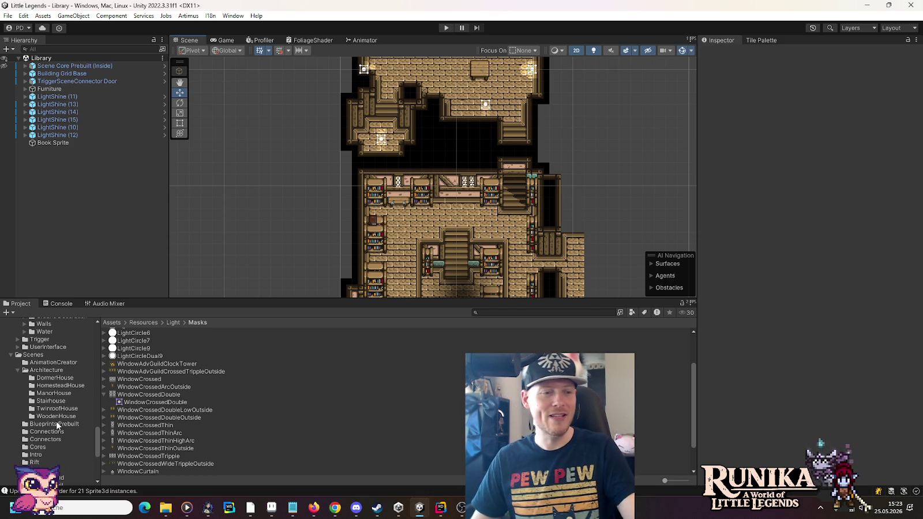
scroll(56, 422, down, 2)
scroll(57, 421, down, 3)
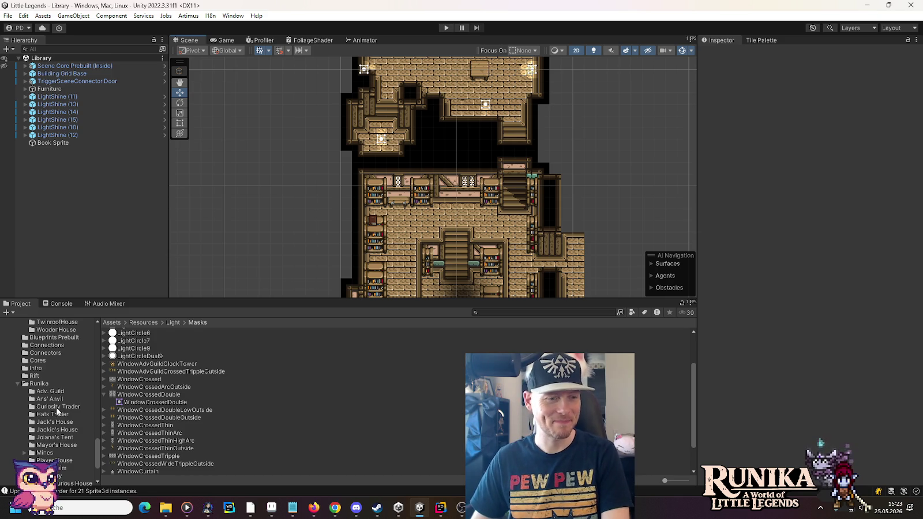
click(56, 392)
Open the Adv. Guild F1 scene and select its first WallLight object
double_click(132, 332)
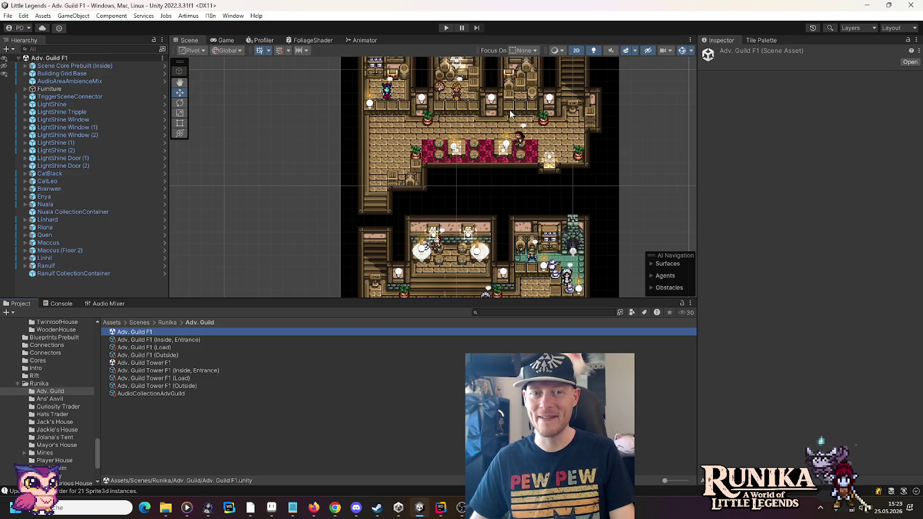
click(492, 102)
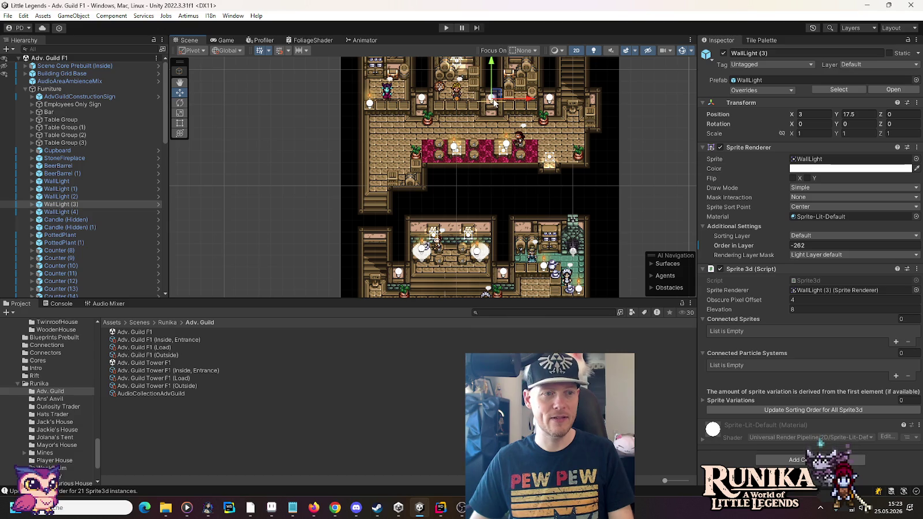
click(99, 181)
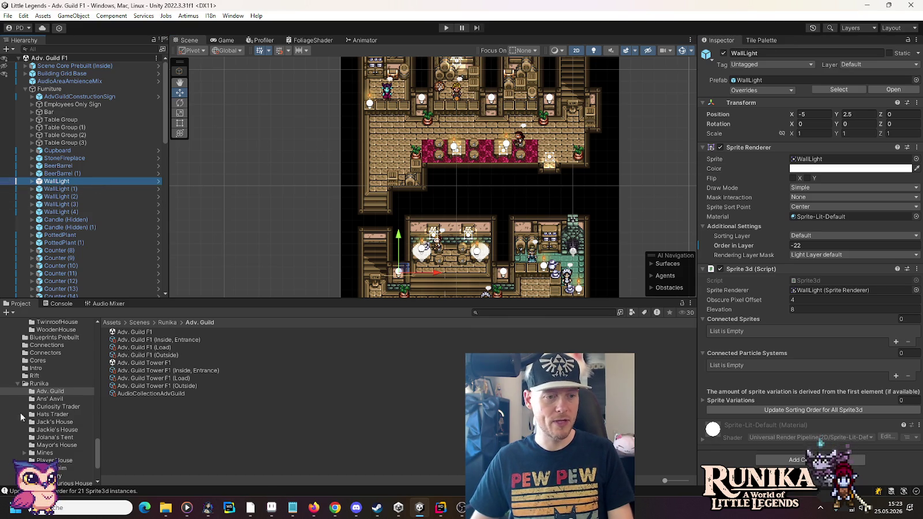
Reopen the Wealdheim Library scene and paste a WallLight lamp into it
scroll(23, 411, down, 3)
click(44, 402)
double_click(124, 332)
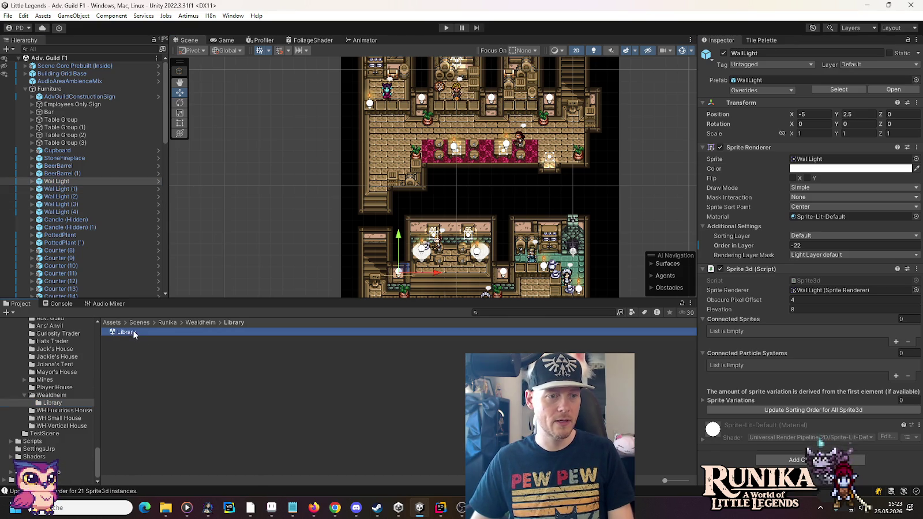
key(ctrl+v)
key(f)
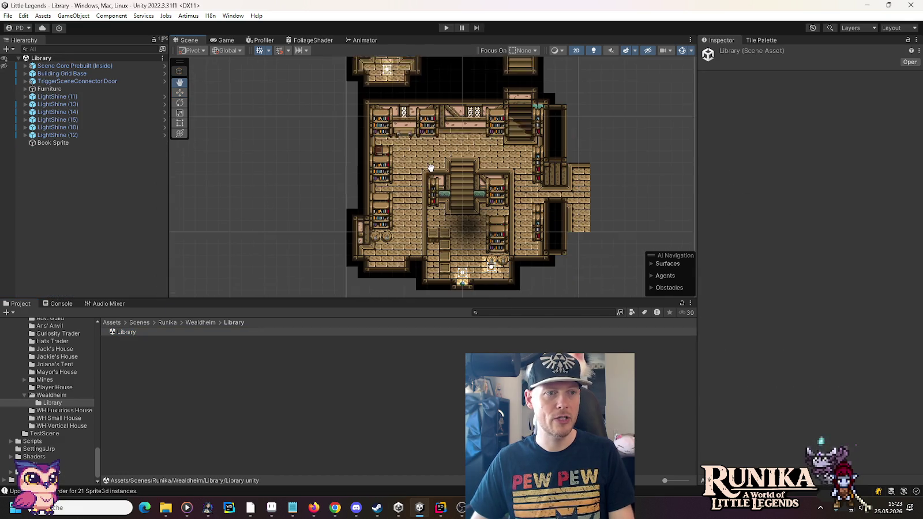
Create an empty object named Light Sources in the Hierarchy
right_click(64, 185)
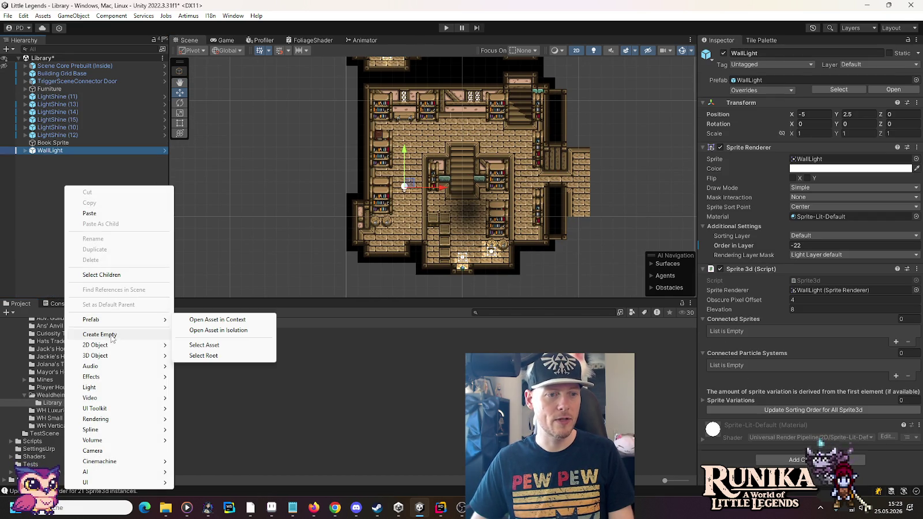
click(99, 335)
text(Light )
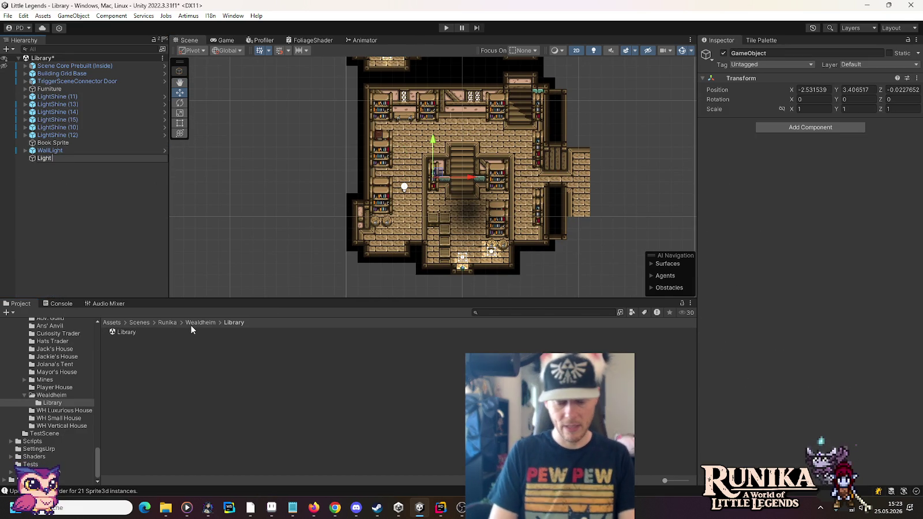
text(Sources)
key(Return)
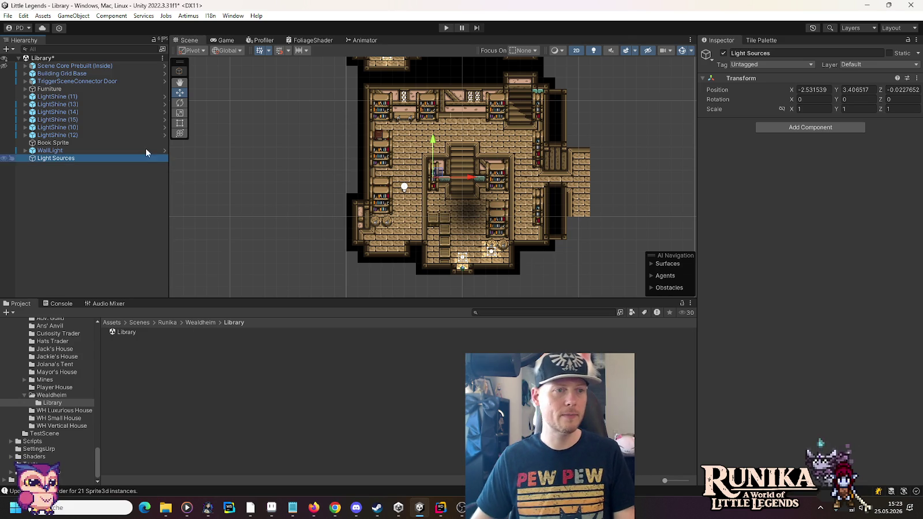
Move the six LightShines and WallLight under Light Sources, then park them under Book Sprite
click(58, 97)
shift+click(61, 135)
drag(60, 104, 56, 164)
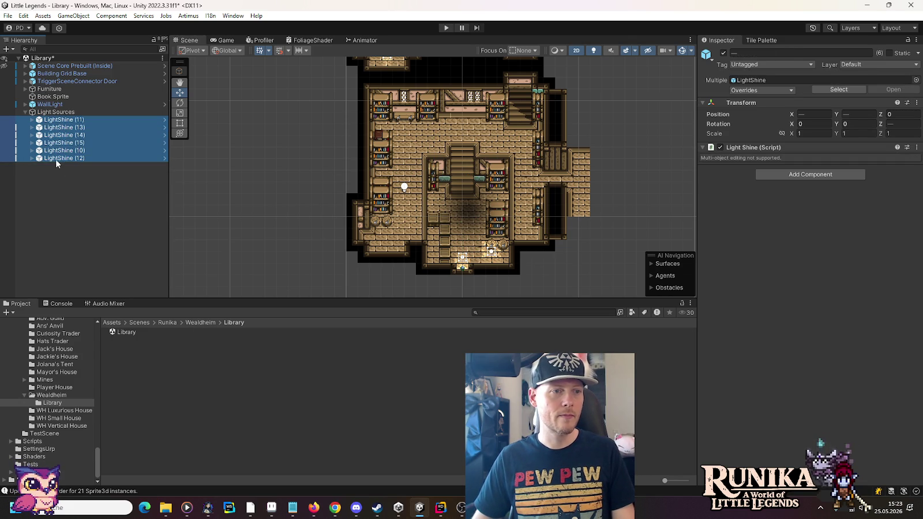
drag(51, 104, 52, 112)
click(51, 105)
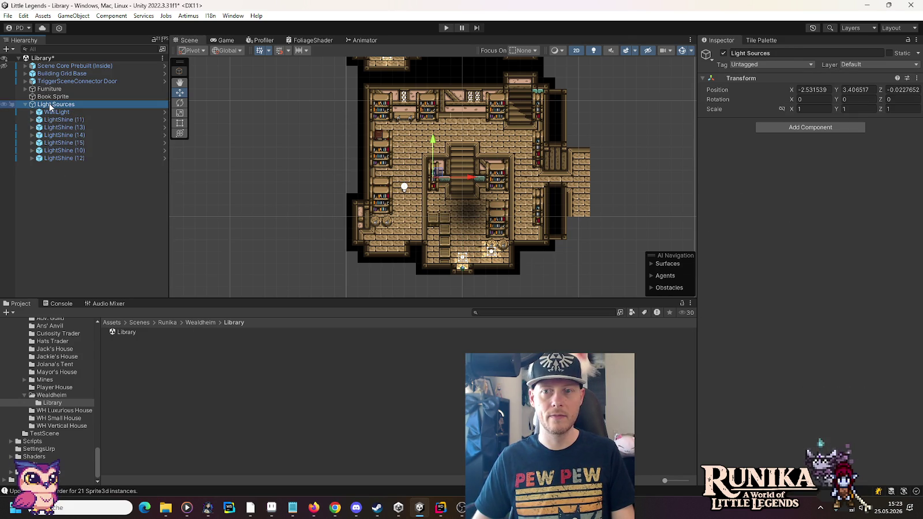
click(56, 112)
shift+click(58, 158)
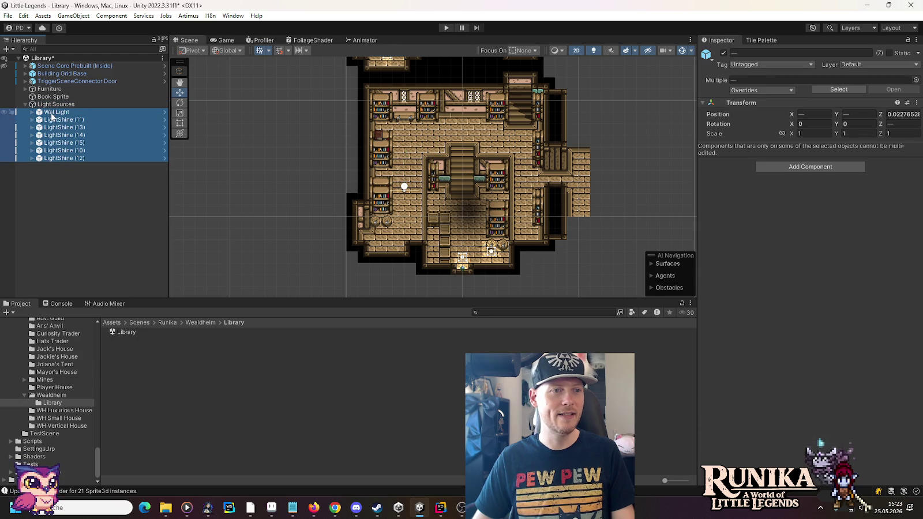
drag(52, 102, 51, 97)
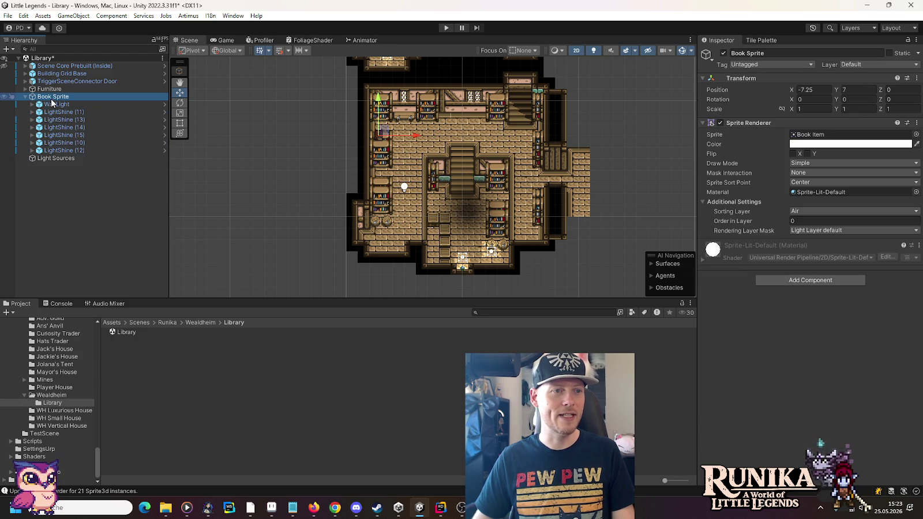
drag(58, 151, 49, 159)
Set the Light Sources position to X 0, Y 0
click(49, 160)
double_click(814, 90)
text(0)
key(Tab)
text(0)
Move WallLight and the six LightShines back under Light Sources
click(57, 150)
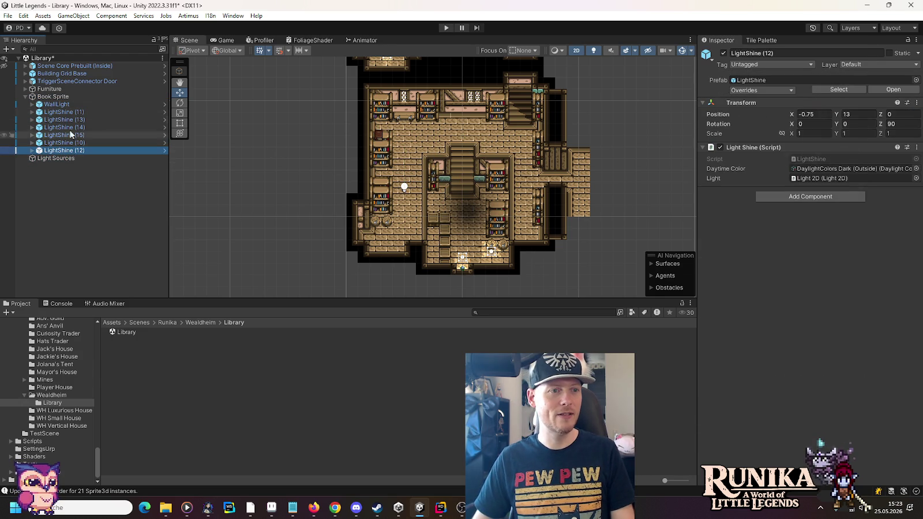
shift+click(68, 105)
drag(65, 138, 61, 160)
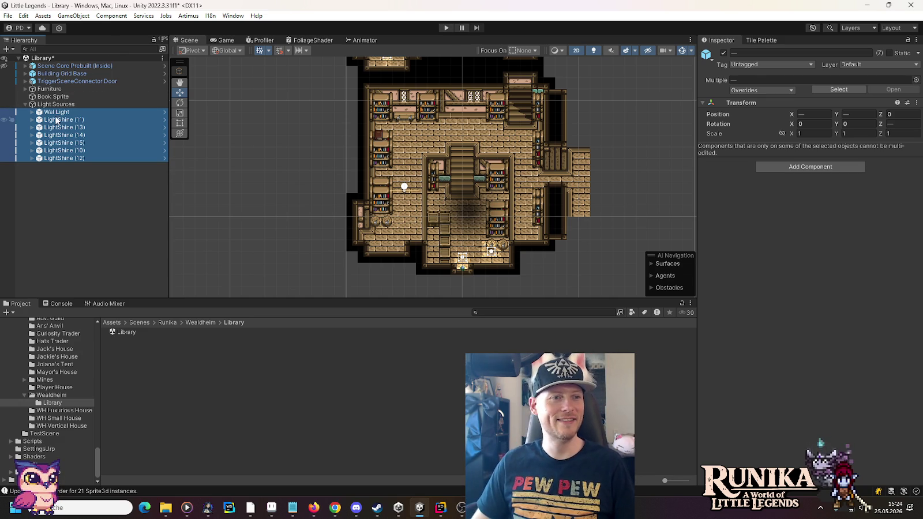
click(57, 113)
Position the WallLight lamp beside the library stairs
key(f)
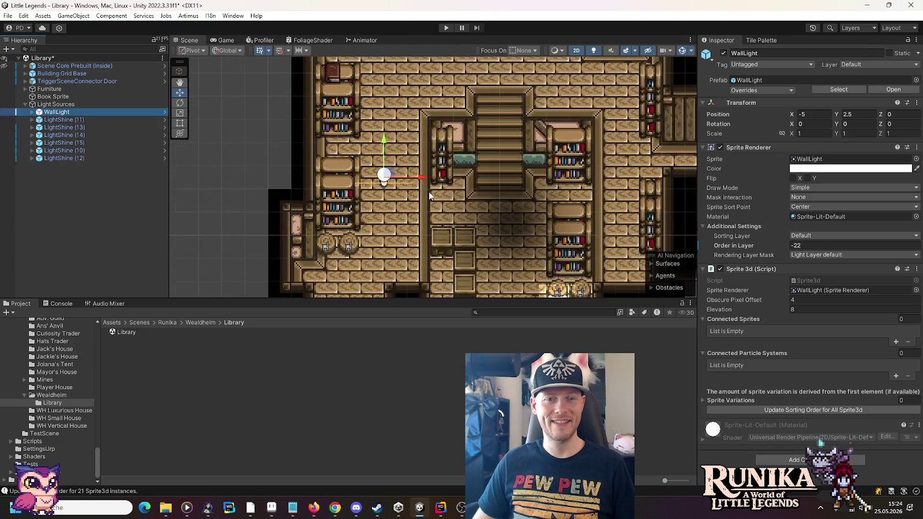
scroll(471, 160, up, 2)
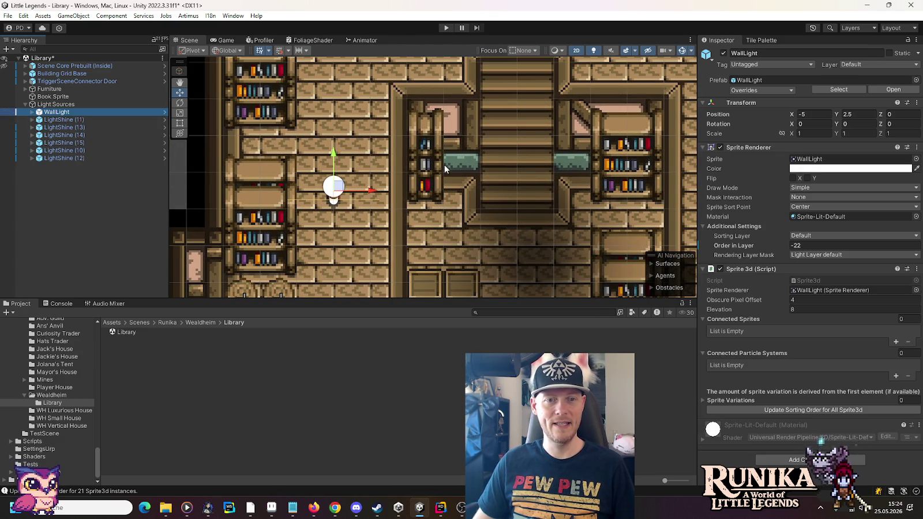
mouse_move(340, 188)
mouse_down()
mouse_move(445, 130)
mouse_move(457, 113)
mouse_up()
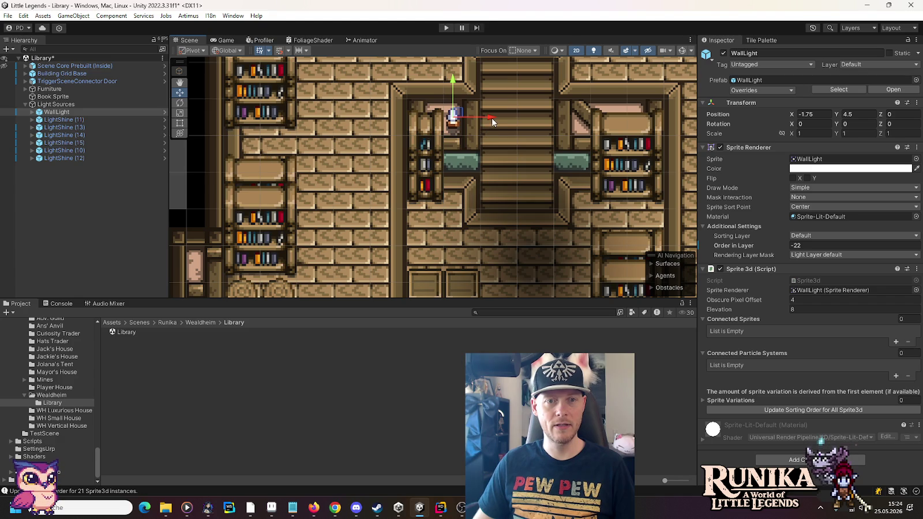
mouse_move(488, 118)
mouse_down()
mouse_move(505, 117)
mouse_move(477, 123)
mouse_up()
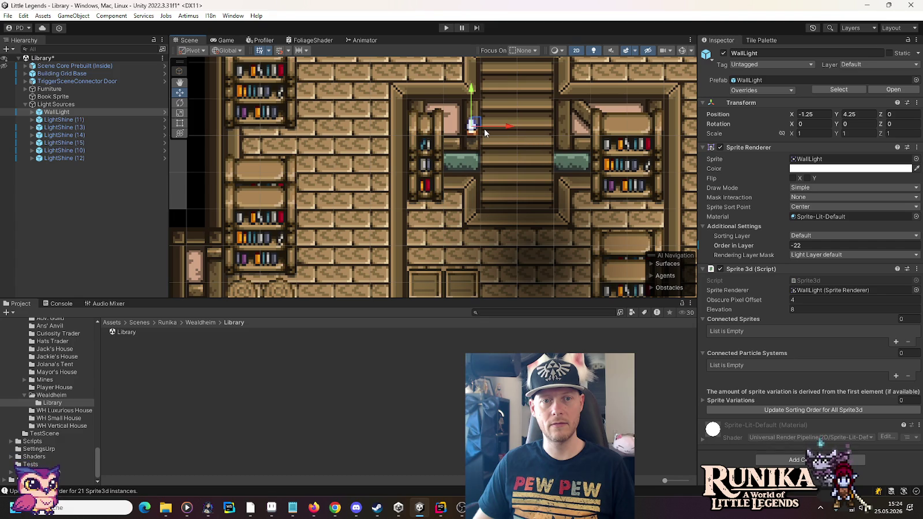
mouse_move(479, 126)
mouse_down()
mouse_move(479, 118)
mouse_move(596, 120)
mouse_up()
Duplicate the lamp for the other stair side and place another copy on the top wall
key(ctrl+d)
scroll(501, 162, down, 1)
scroll(497, 158, down, 2)
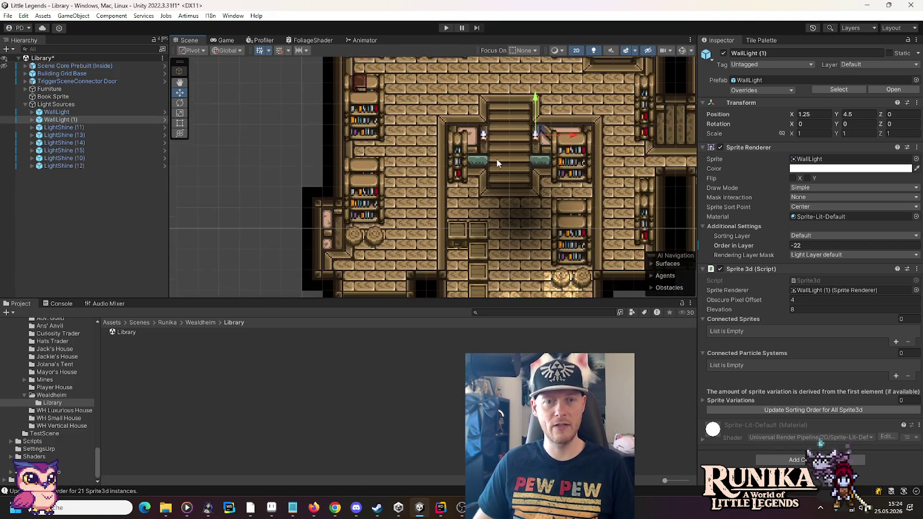
drag(511, 157, 519, 183)
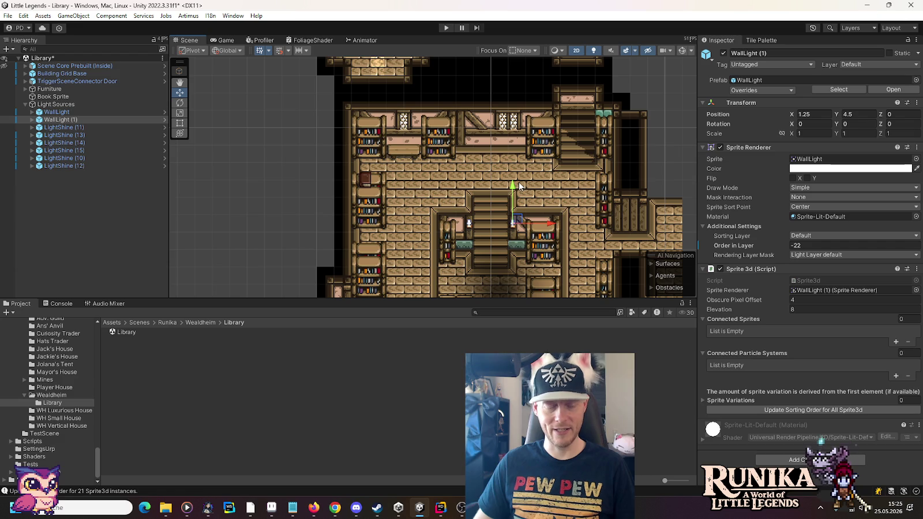
key(ctrl+d)
drag(521, 219, 494, 118)
scroll(495, 120, up, 10)
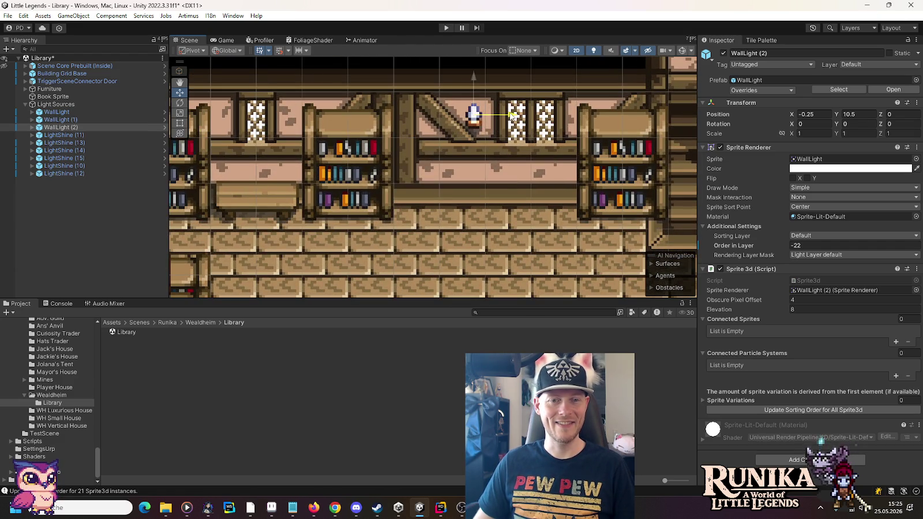
mouse_move(513, 117)
mouse_down()
mouse_move(326, 113)
mouse_move(545, 117)
mouse_move(508, 117)
mouse_move(510, 139)
mouse_up()
Add a second top-wall lamp and set the top-wall pair at X -3.5 and X 2.5
scroll(490, 165, down, 4)
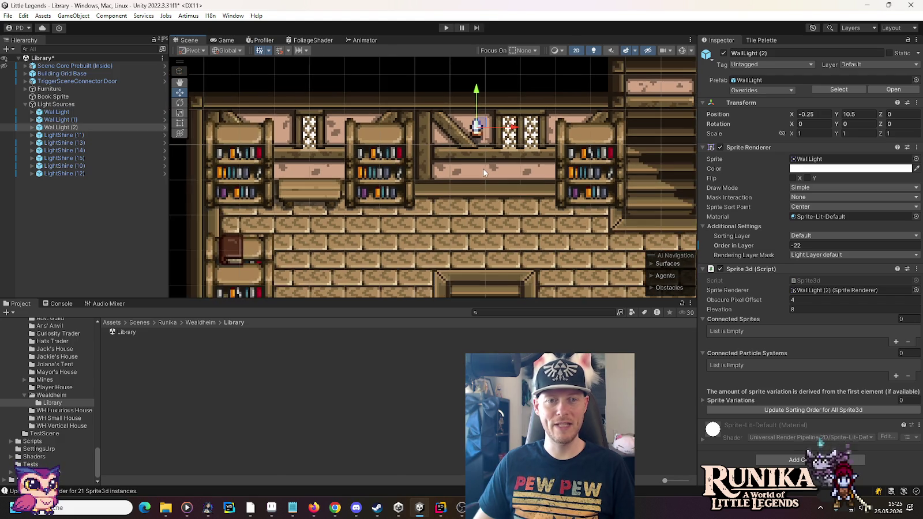
scroll(483, 178, down, 2)
mouse_move(482, 178)
mouse_down()
mouse_move(465, 32)
mouse_move(473, 274)
mouse_move(465, 101)
mouse_move(484, 222)
mouse_move(444, 148)
mouse_move(412, 144)
mouse_move(618, 156)
mouse_up()
scroll(435, 153, up, 1)
key(ctrl+d)
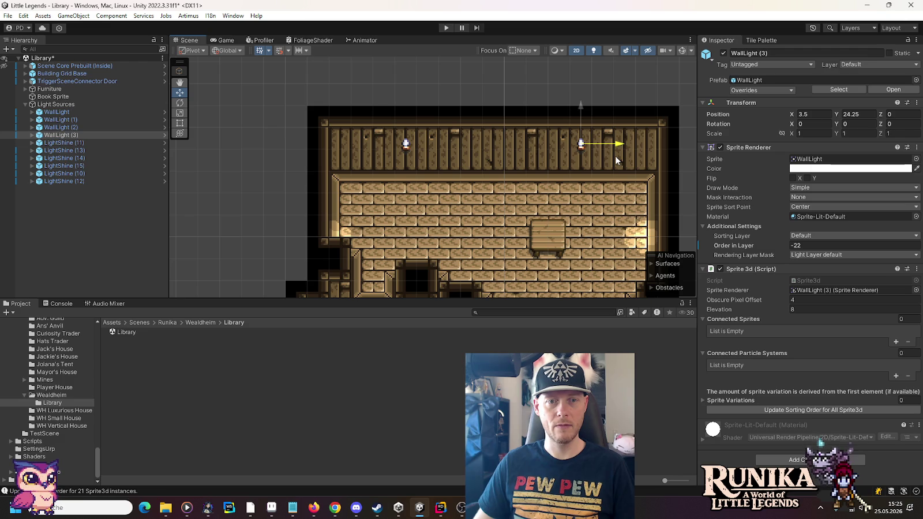
scroll(524, 190, down, 2)
scroll(524, 190, up, 2)
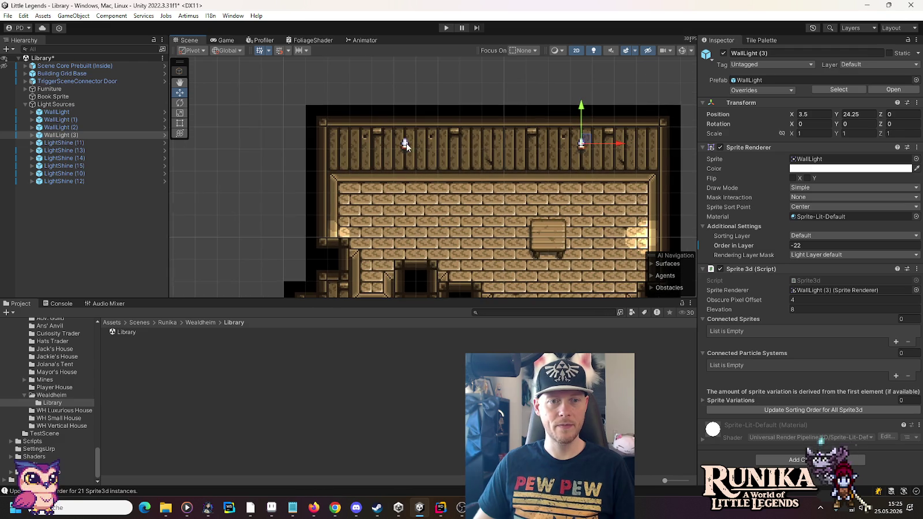
drag(622, 148, 600, 150)
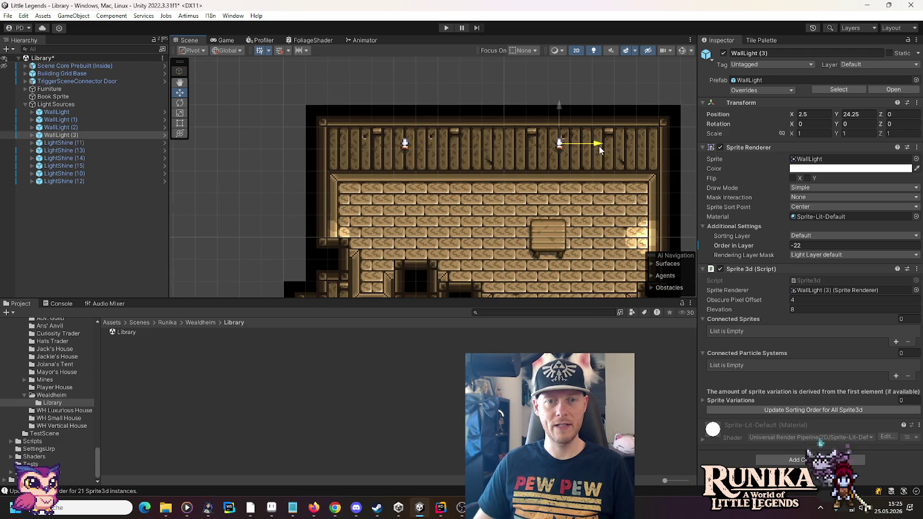
click(406, 144)
drag(444, 147, 465, 145)
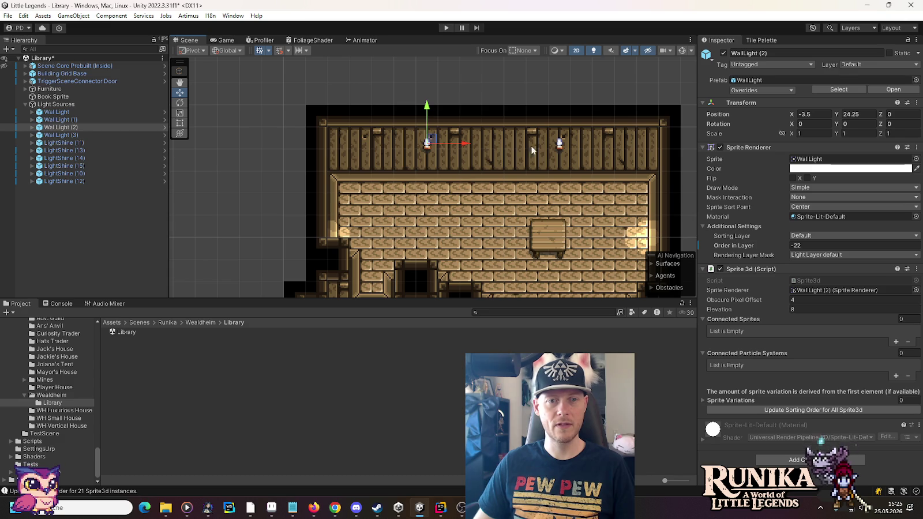
Target Tilemap Walls under Building Grid Base and pick a two-tile WoodenWall column as the brush
click(25, 73)
click(68, 81)
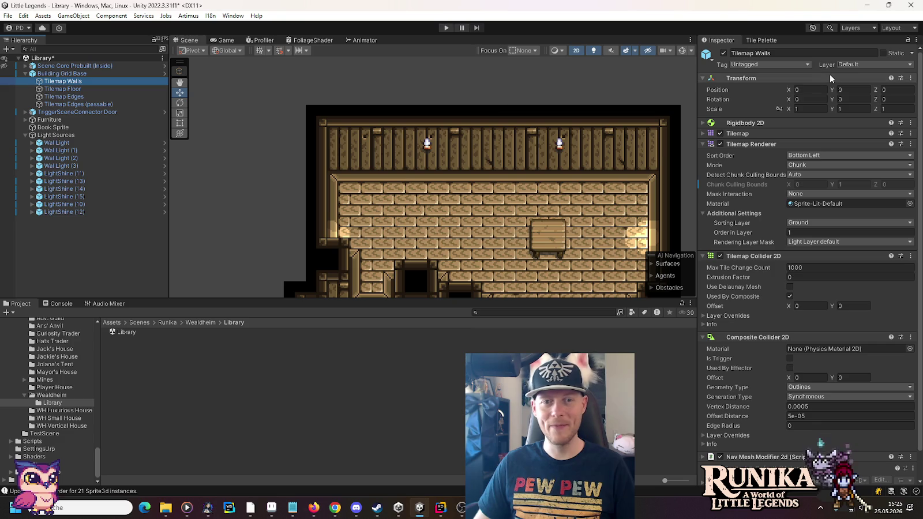
click(762, 40)
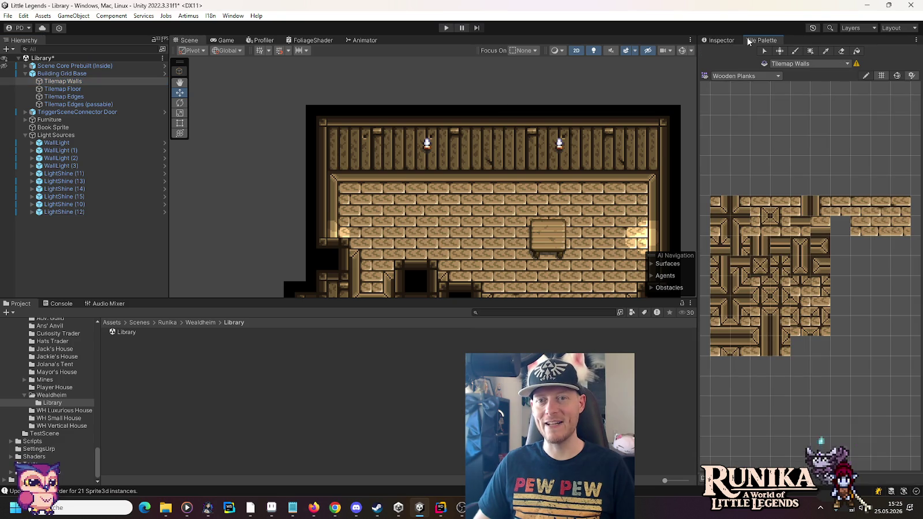
click(746, 76)
click(759, 224)
mouse_move(764, 244)
mouse_down()
mouse_move(765, 267)
mouse_move(788, 239)
mouse_up()
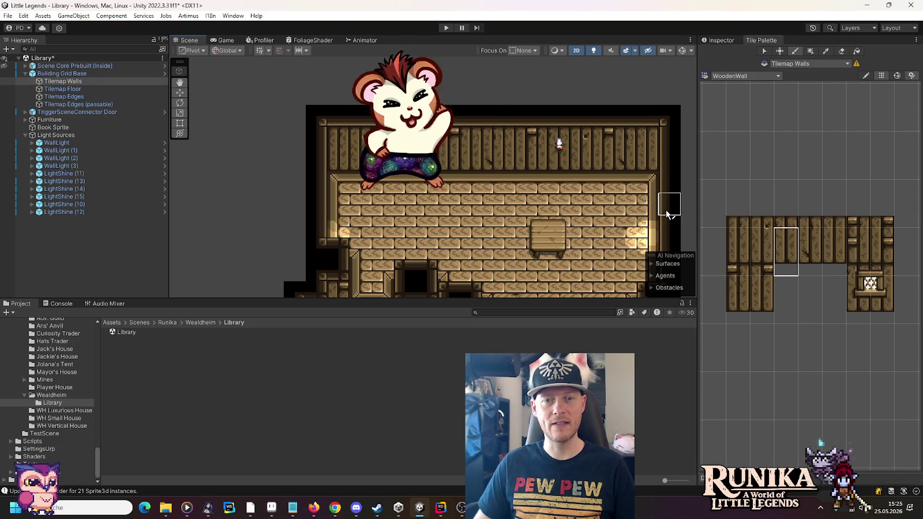
scroll(628, 211, down, 2)
drag(613, 228, 586, 155)
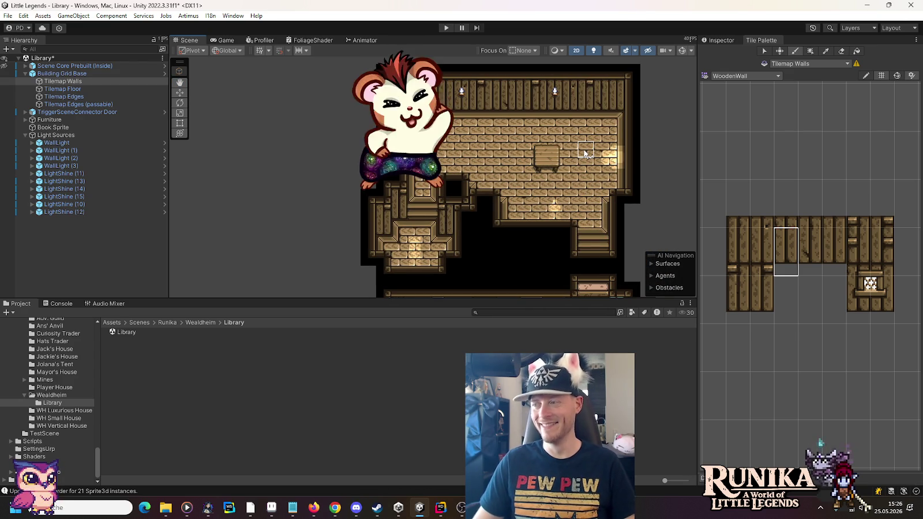
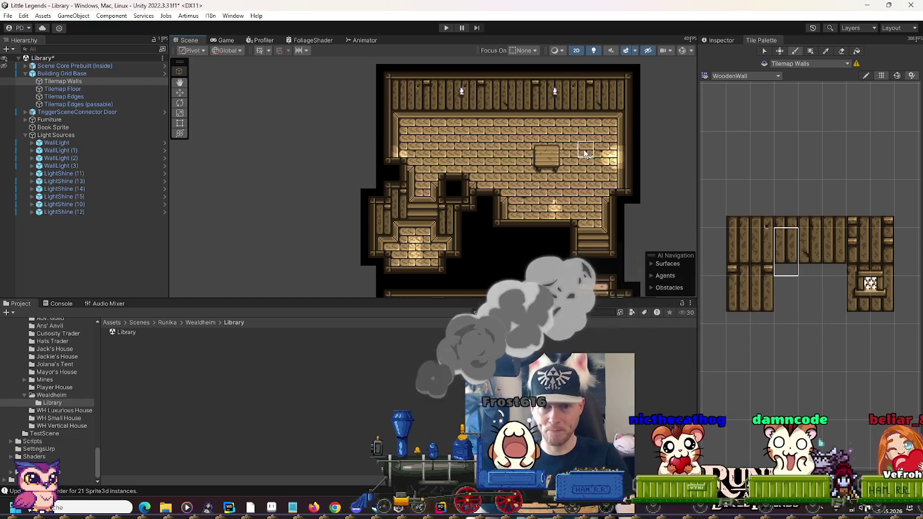
Switch to the Move tool and pan the Scene view up to the top library room
scroll(586, 155, down, 2)
key(Down)
key(Down)
key(Down)
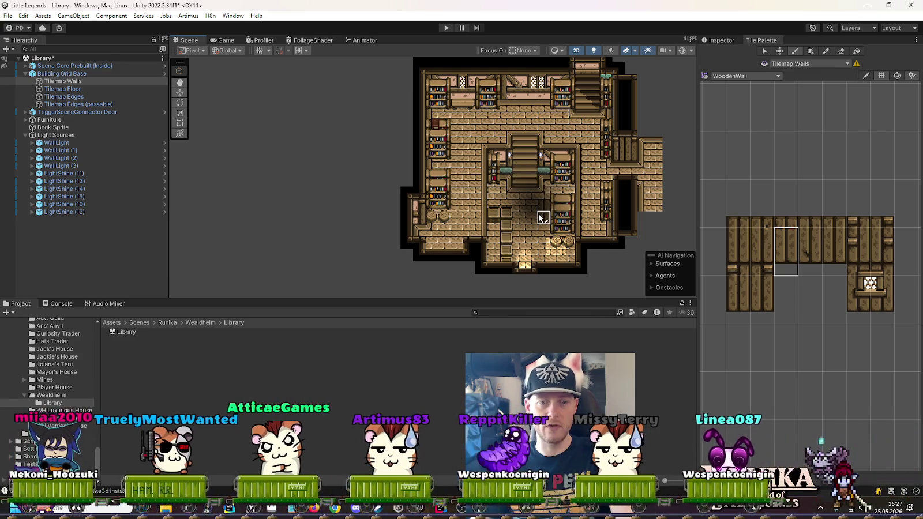
scroll(531, 229, up, 2)
scroll(531, 229, up, 1)
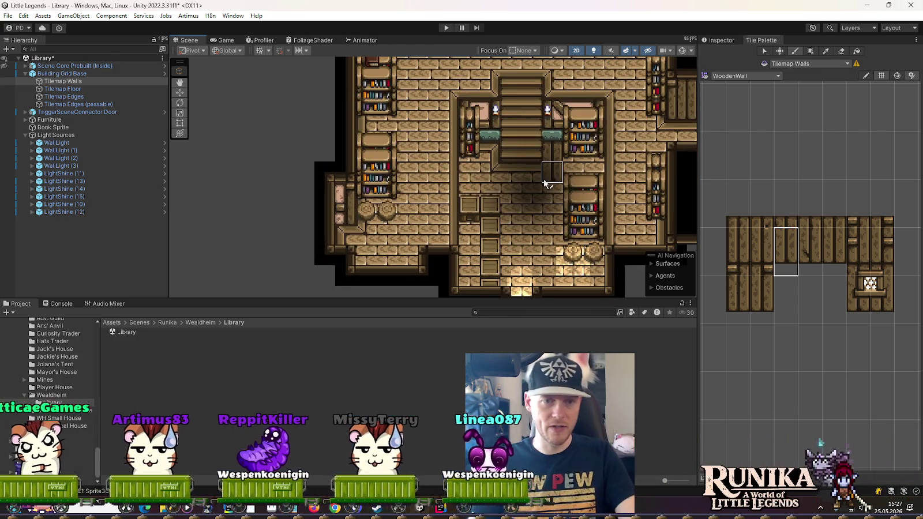
click(180, 93)
scroll(553, 180, down, 1)
drag(553, 176, 488, 260)
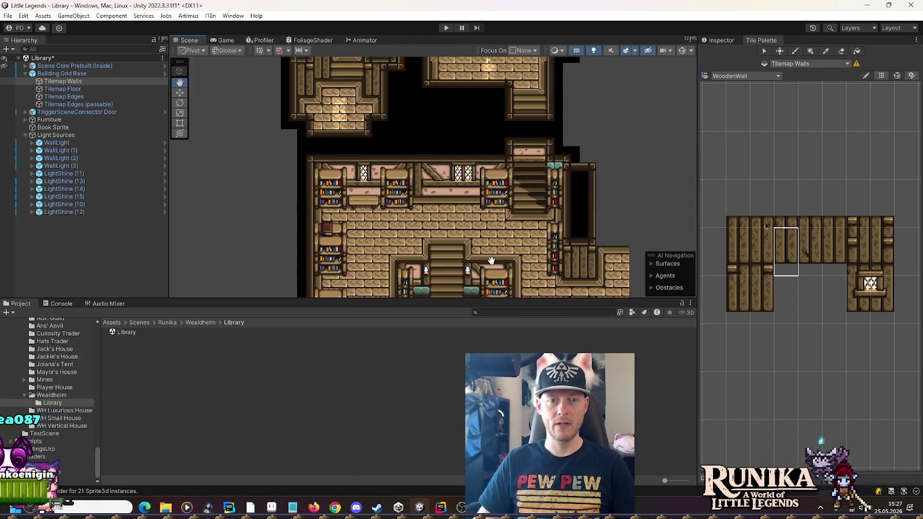
mouse_move(493, 128)
mouse_down()
mouse_move(495, 248)
mouse_move(501, 151)
mouse_move(530, 153)
mouse_up()
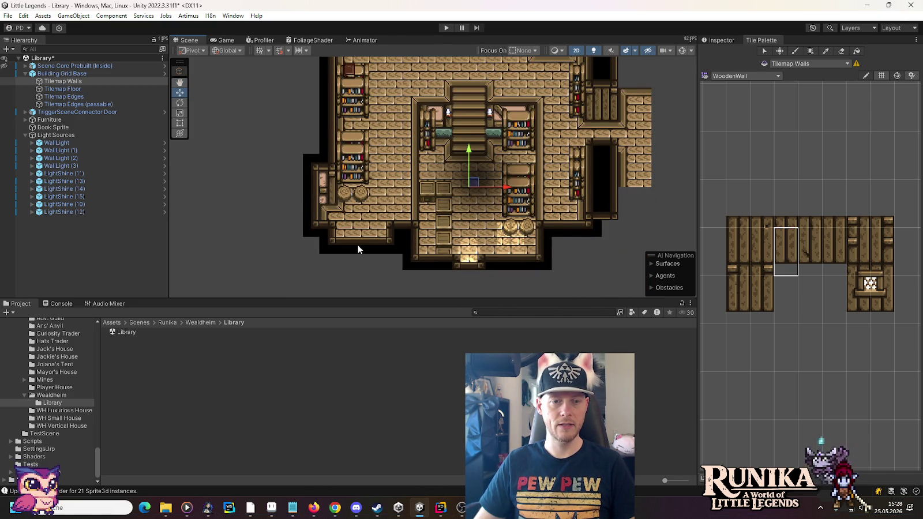
key(Up)
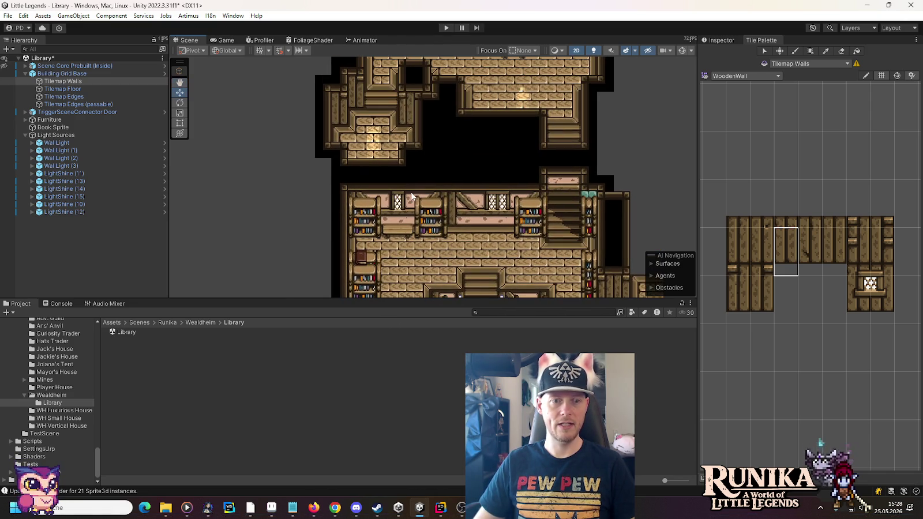
key(Up)
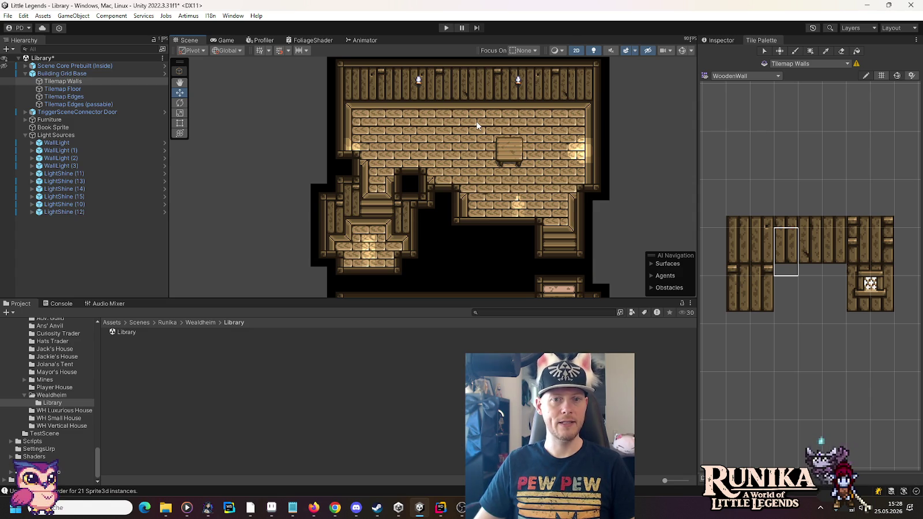
Search the Project for 'stonefire' and add the StoneFireplace prefab to the Furniture group
click(41, 120)
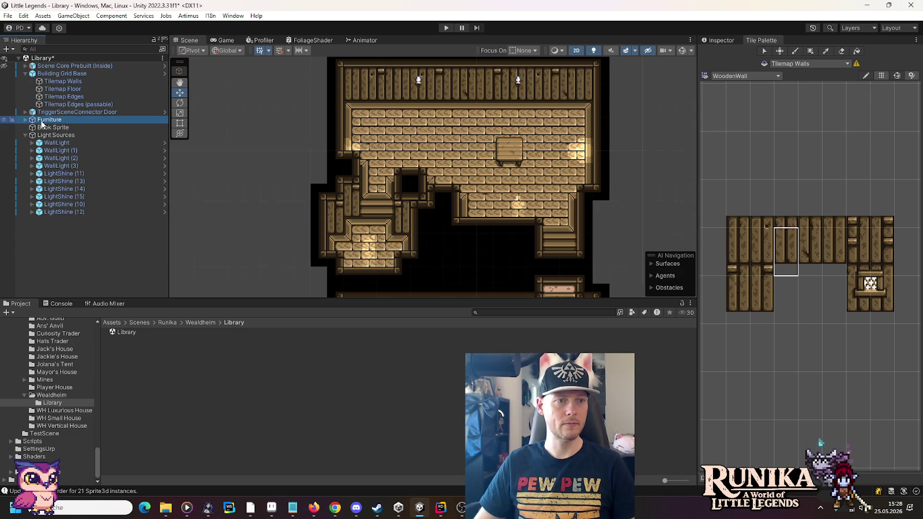
click(577, 315)
text(stones)
key(BackSpace)
text(fir)
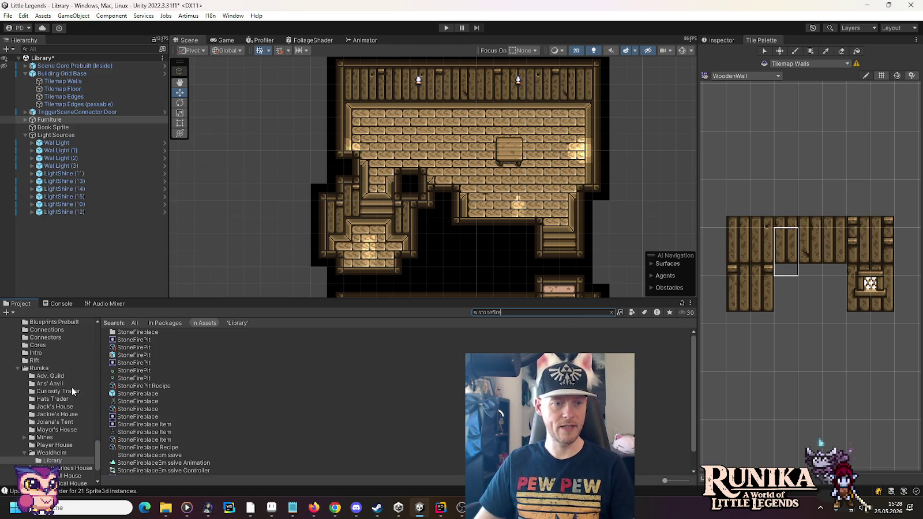
text(e)
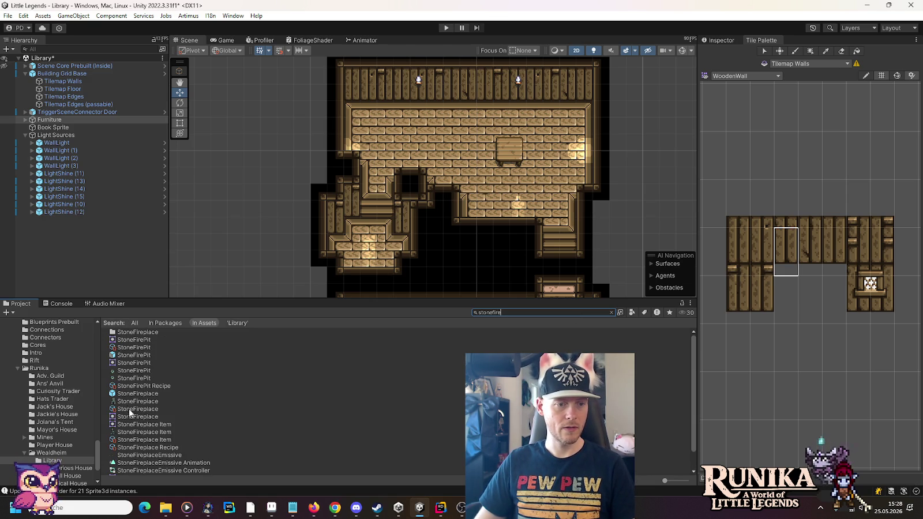
mouse_move(124, 394)
mouse_down()
mouse_move(103, 162)
mouse_move(57, 120)
mouse_up()
Move the StoneFireplace against the top room's back wall at X 3.5, Y 22.5
key(f)
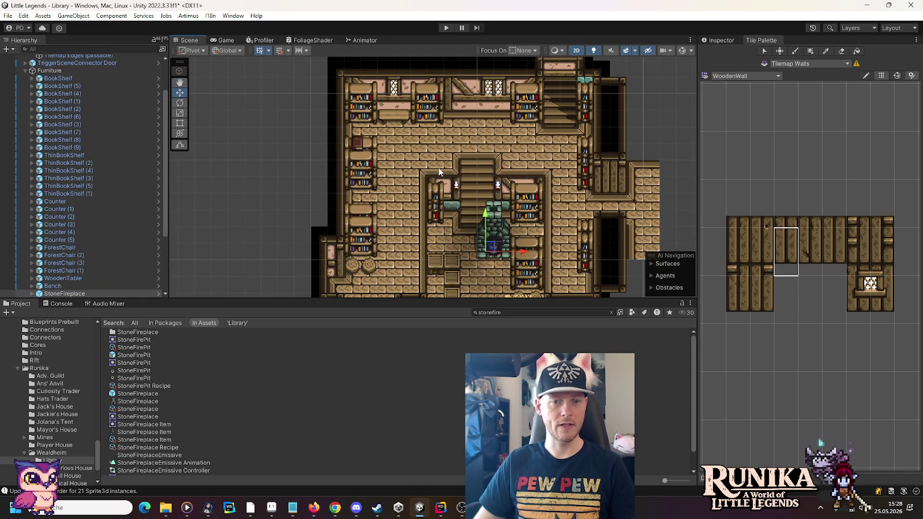
drag(488, 236, 495, 75)
mouse_move(495, 153)
mouse_down()
mouse_move(475, 211)
mouse_move(469, 282)
mouse_up()
drag(482, 239, 491, 90)
mouse_move(502, 136)
mouse_down()
mouse_move(489, 225)
mouse_move(505, 135)
mouse_move(540, 128)
mouse_move(510, 128)
mouse_up()
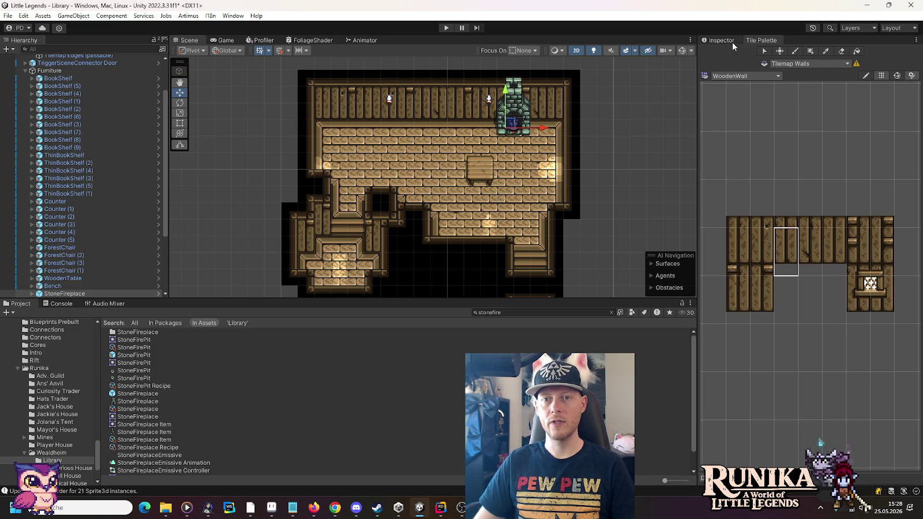
click(732, 43)
key(alt+Tab)
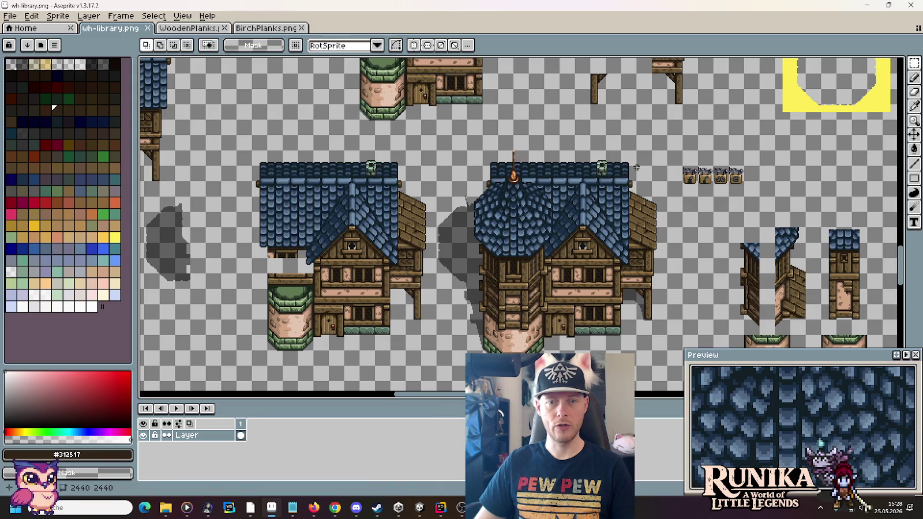
key(alt+Tab)
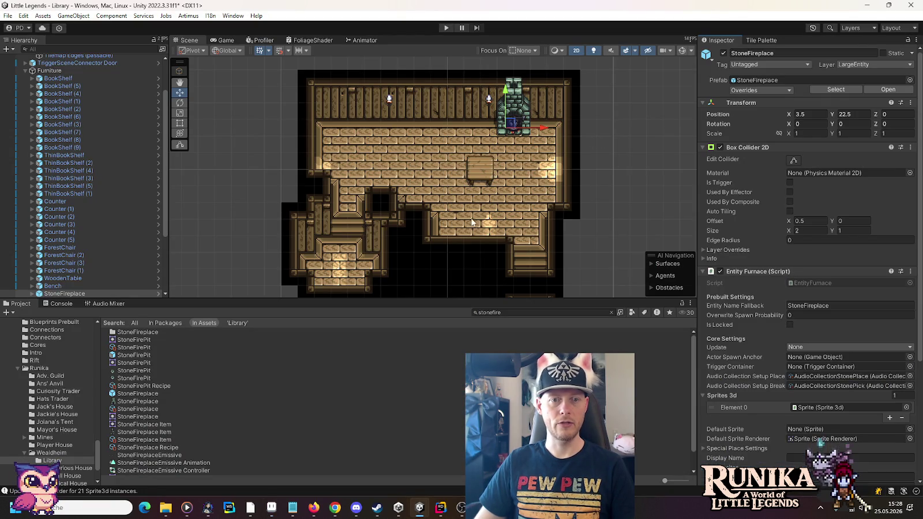
Duplicate a Counter repeatedly and line the copies along the top wall beside the fireplace
mouse_move(440, 251)
mouse_down()
mouse_move(447, 76)
mouse_move(441, 220)
mouse_move(437, 139)
mouse_up()
click(449, 204)
key(ctrl+d)
mouse_move(450, 176)
mouse_down()
mouse_move(487, 132)
mouse_move(456, 219)
mouse_move(462, 254)
mouse_move(489, 80)
mouse_move(474, 95)
mouse_move(468, 236)
mouse_move(479, 115)
mouse_move(470, 185)
mouse_move(499, 139)
mouse_move(536, 111)
mouse_up()
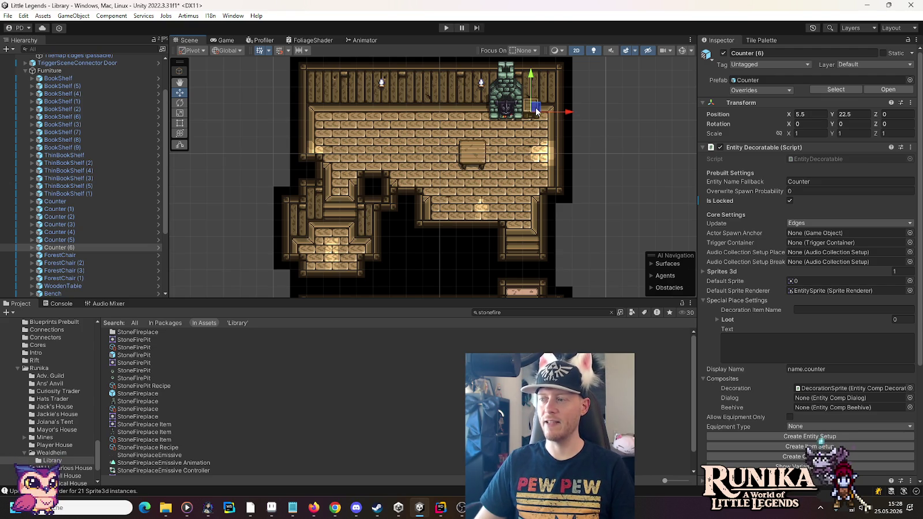
key(ctrl+d)
mouse_move(536, 110)
mouse_down()
mouse_move(587, 114)
mouse_move(485, 114)
mouse_up()
key(ctrl+d)
key(ctrl+d)
key(ctrl+d)
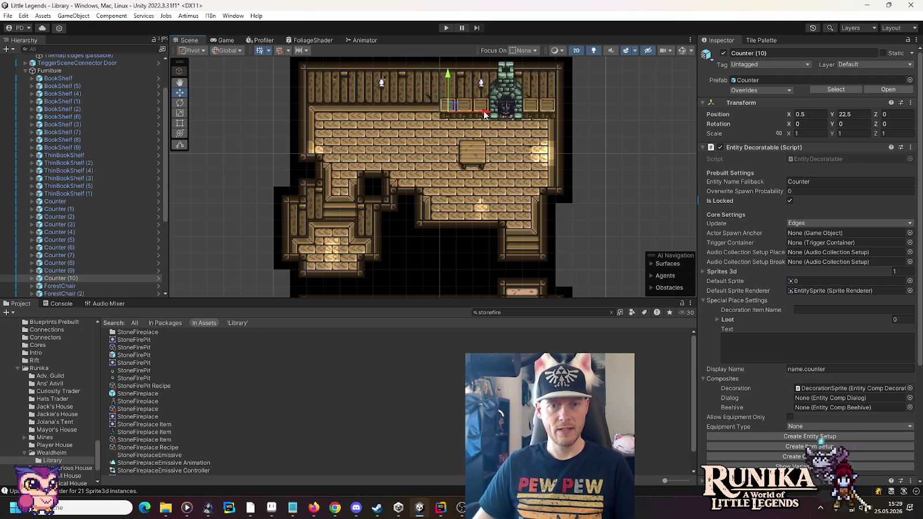
click(472, 153)
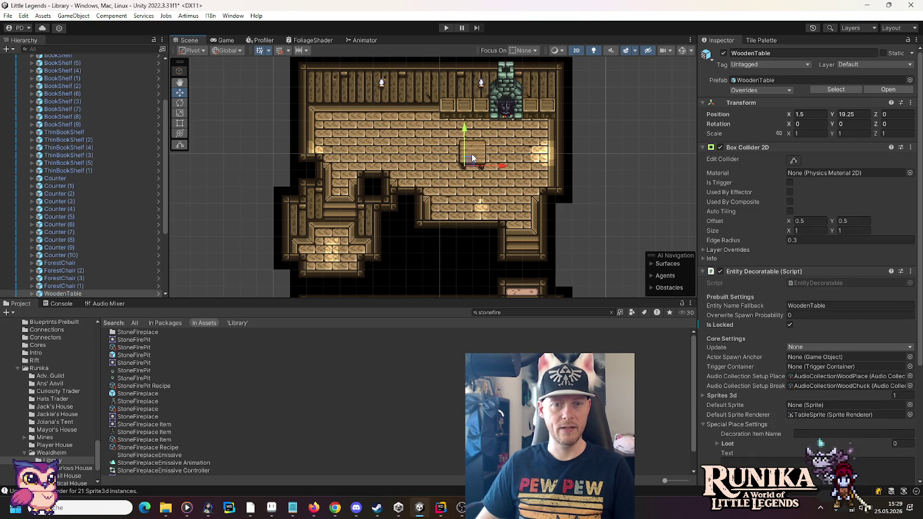
Move the WoodenTable down into the lower section and copy a counter to mid-room
mouse_move(468, 156)
mouse_down()
mouse_move(436, 227)
mouse_move(455, 224)
mouse_up()
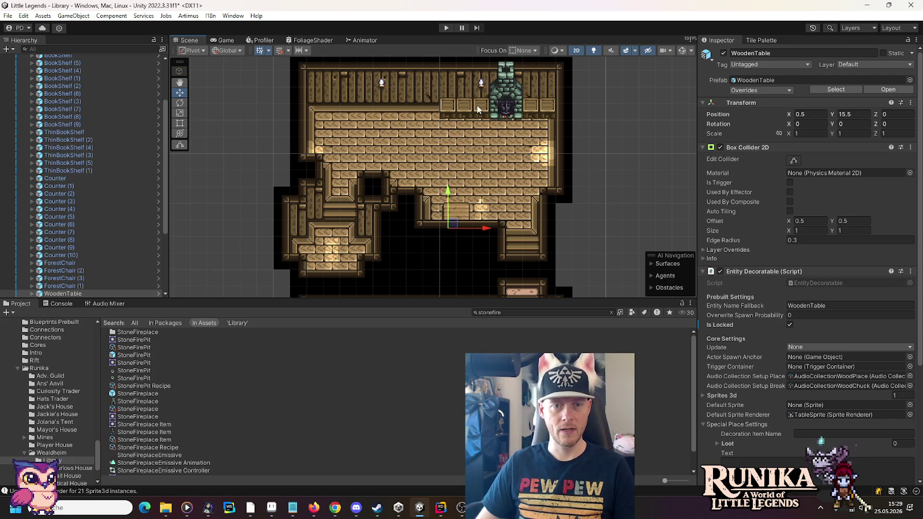
click(477, 108)
key(ctrl+d)
mouse_move(483, 109)
mouse_down()
mouse_move(534, 144)
mouse_move(545, 142)
mouse_move(525, 154)
mouse_move(525, 141)
mouse_move(541, 142)
mouse_up()
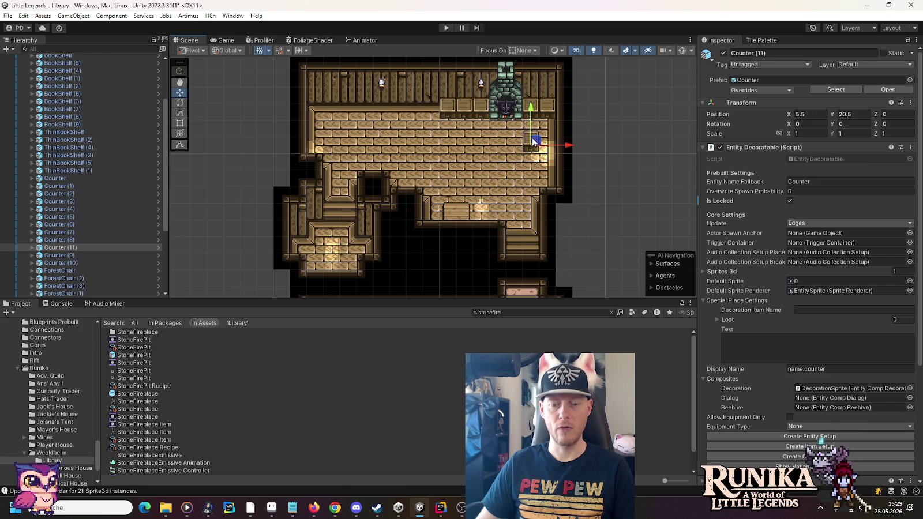
Extend the mid-room counter row leftward, ending with Counter (14) at X 2.5, Y 20.5
key(ctrl+d)
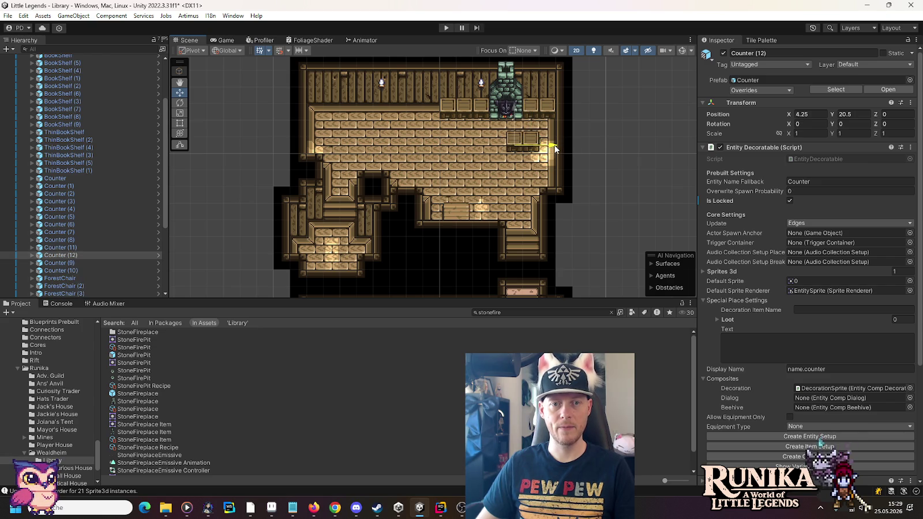
key(ctrl+d)
drag(560, 149, 520, 148)
key(ctrl+d)
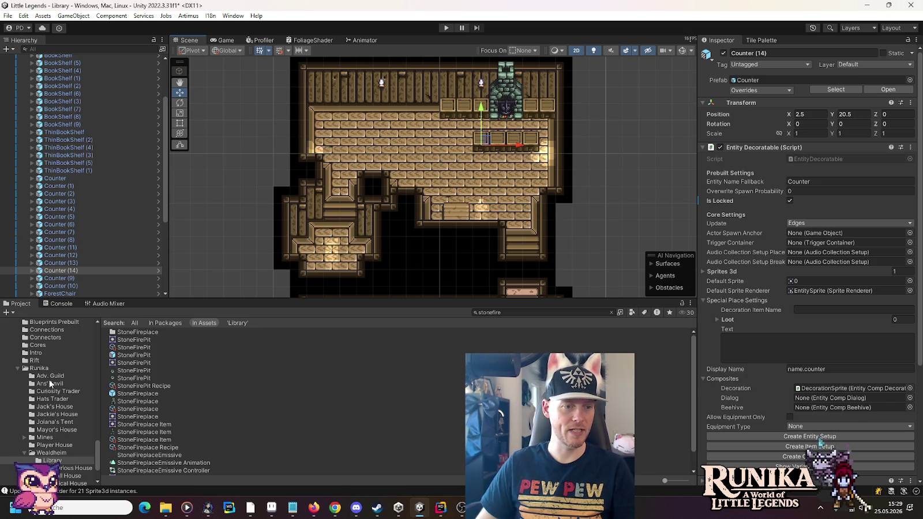
Add a Bed from the Beds folder and move it up into the top room
scroll(50, 423, down, 2)
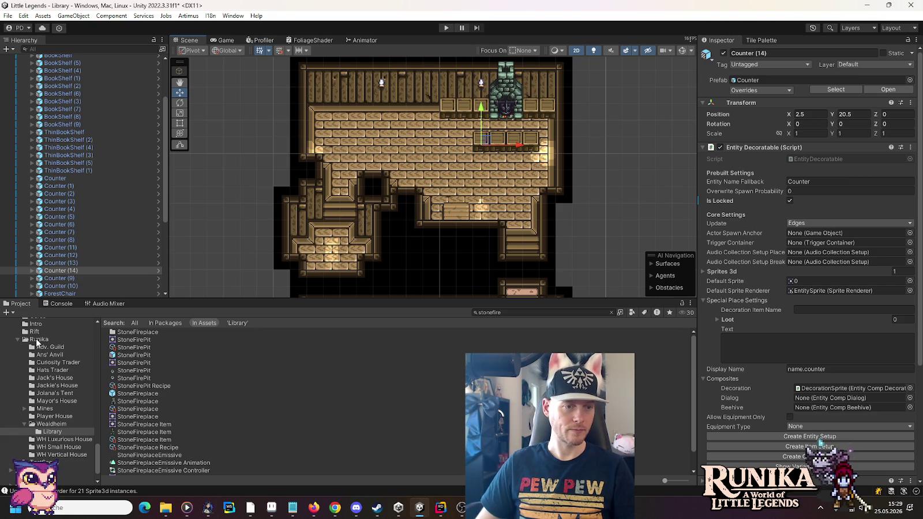
scroll(58, 378, down, 10)
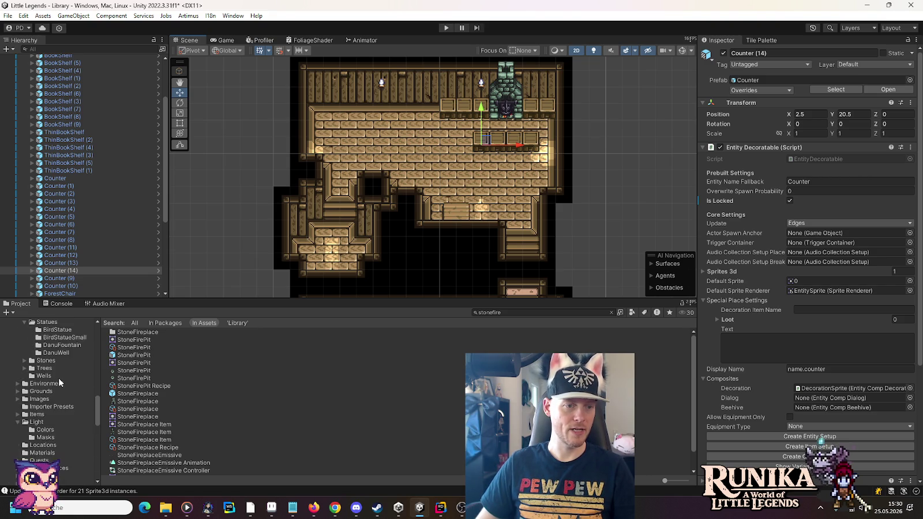
scroll(59, 378, up, 8)
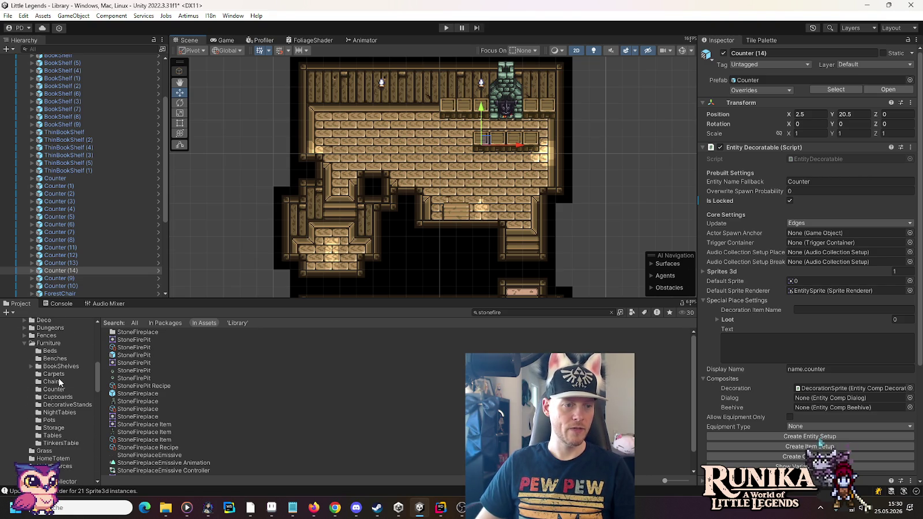
click(49, 352)
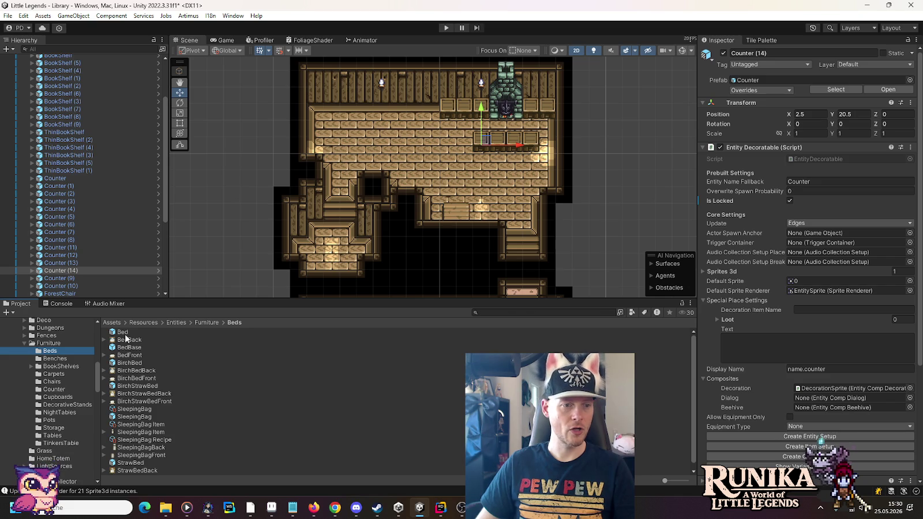
scroll(119, 263, up, 3)
drag(122, 333, 52, 106)
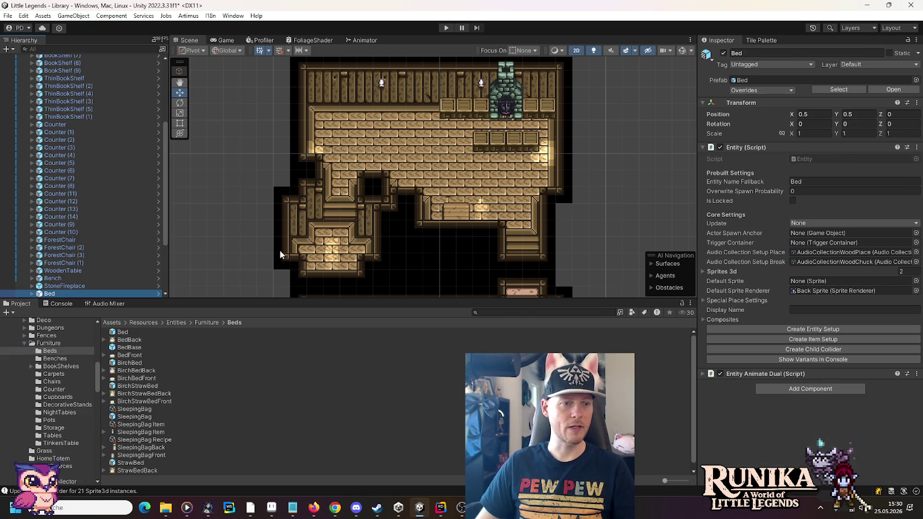
key(f)
scroll(451, 251, up, 3)
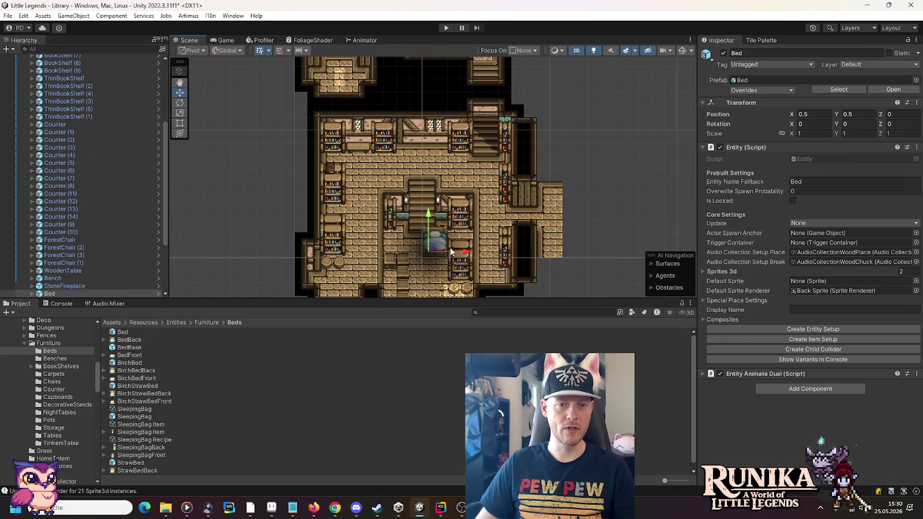
mouse_move(430, 248)
mouse_down()
mouse_move(423, 86)
mouse_move(412, 165)
mouse_move(419, 240)
mouse_move(354, 134)
mouse_move(295, 132)
mouse_up()
scroll(355, 134, up, 3)
scroll(354, 134, up, 2)
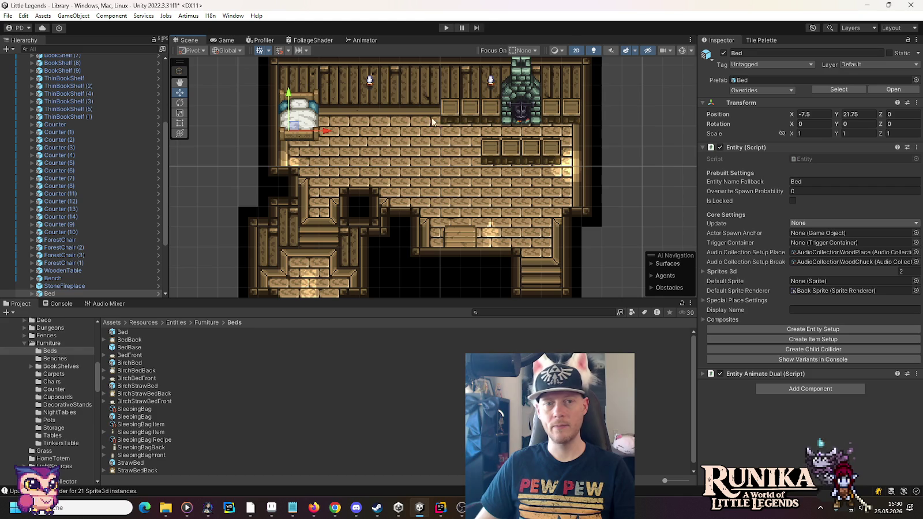
drag(289, 94, 289, 99)
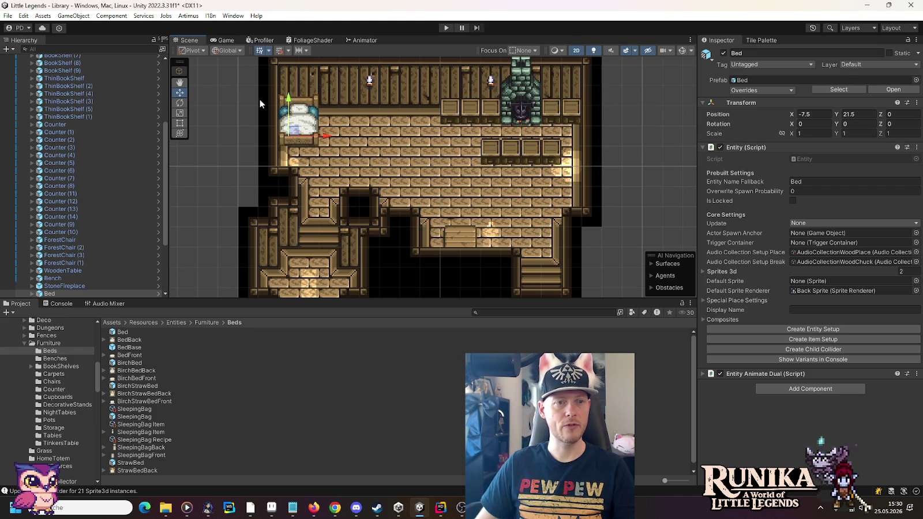
Show the scene gizmos, inspect the bed's children, and mark the Bed as locked
click(683, 51)
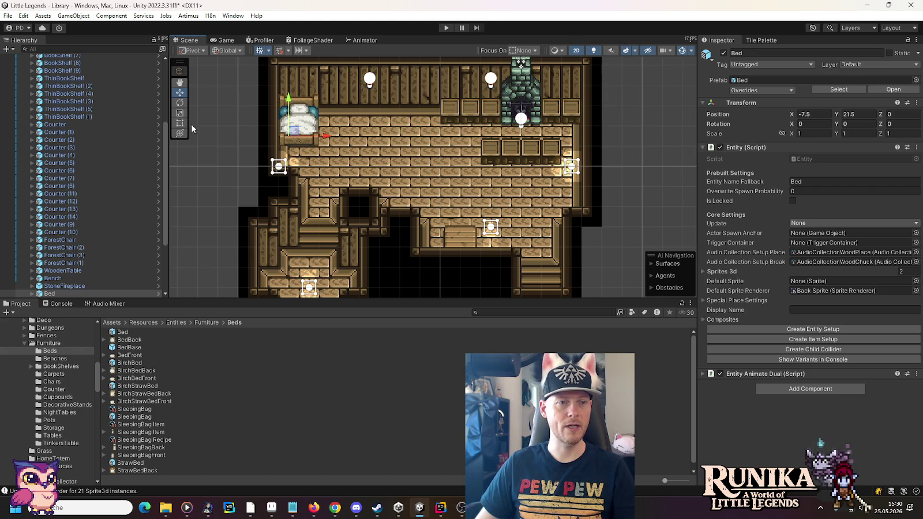
click(299, 124)
click(299, 124)
click(299, 124)
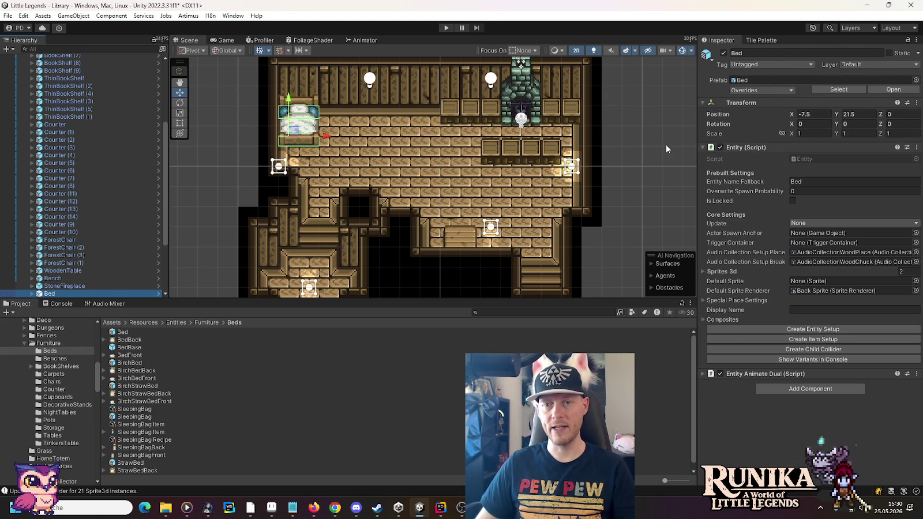
click(793, 201)
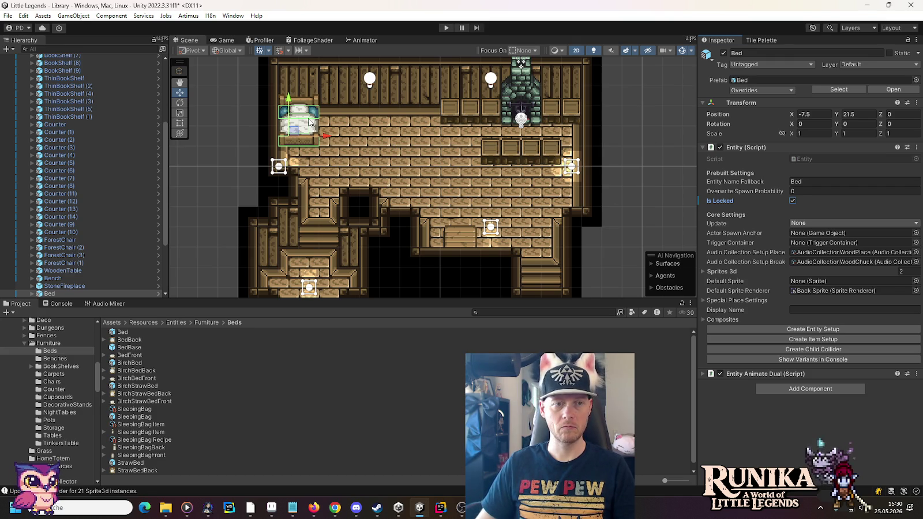
Shift the bed two units right to X -5.5 and place Bed (1) beside it at X -3.5
drag(309, 122, 349, 123)
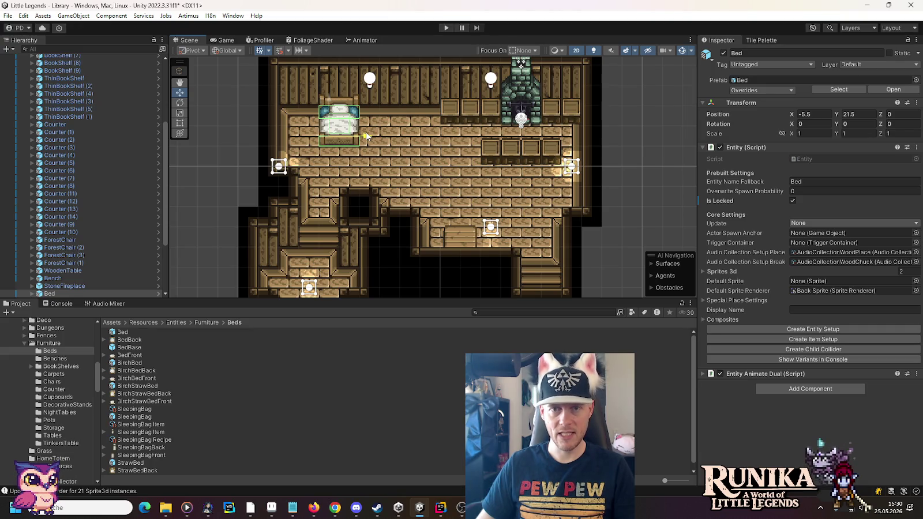
key(ctrl+d)
drag(366, 136, 414, 139)
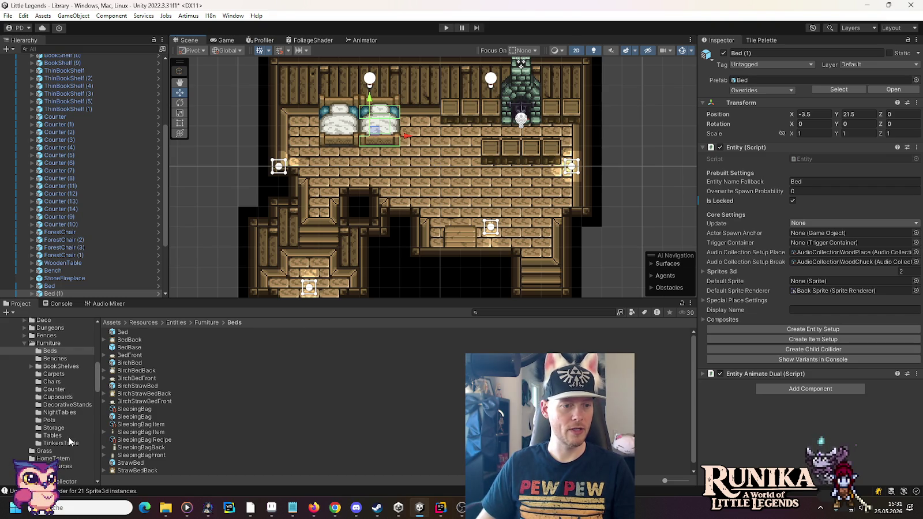
Add a locked NightTable to Furniture and move it up beside the beds
click(67, 412)
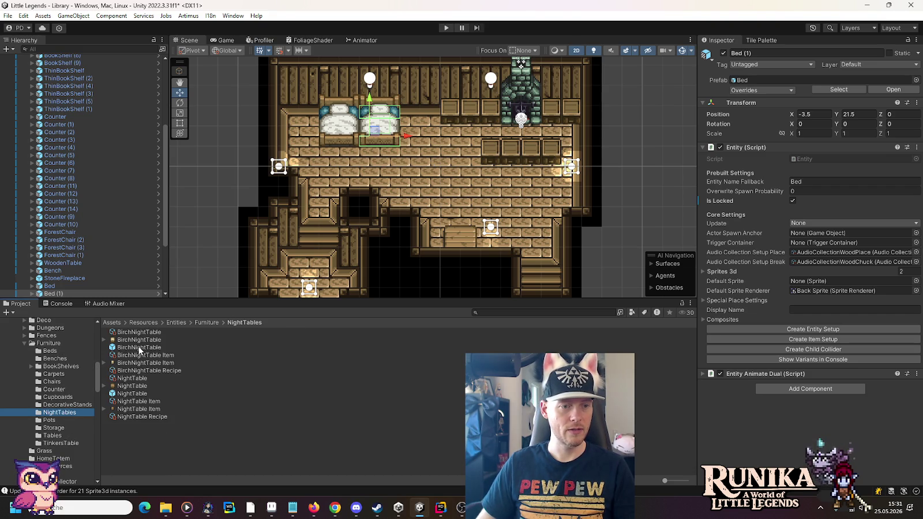
mouse_move(140, 393)
mouse_down()
mouse_move(57, 64)
mouse_move(58, 84)
mouse_up()
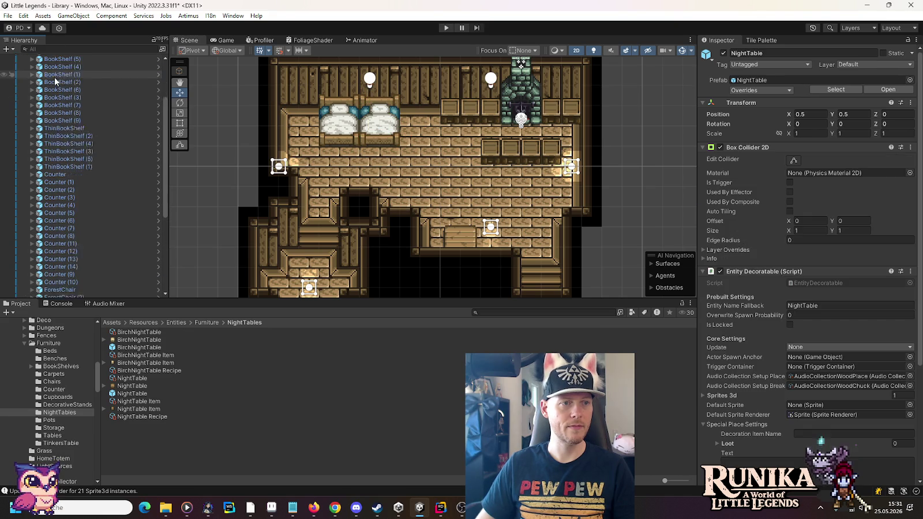
click(790, 325)
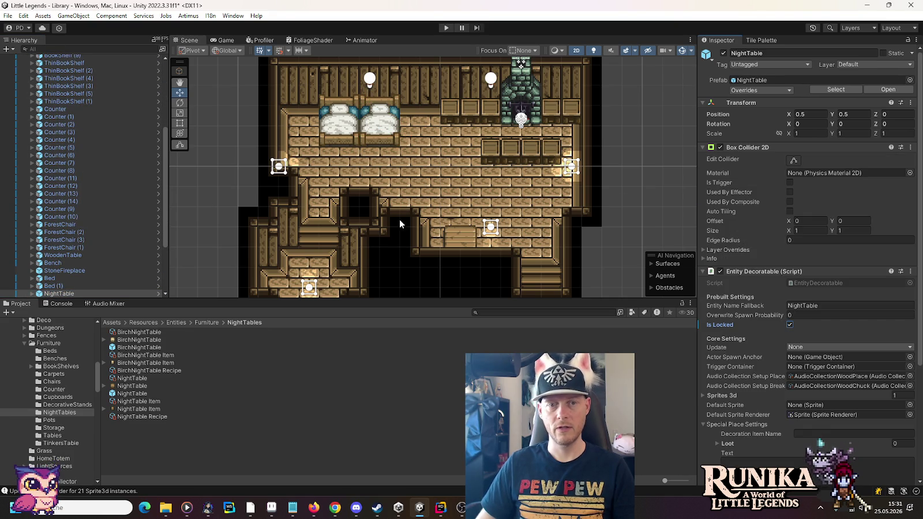
key(f)
drag(436, 221, 426, 92)
key(f)
drag(431, 237, 416, 101)
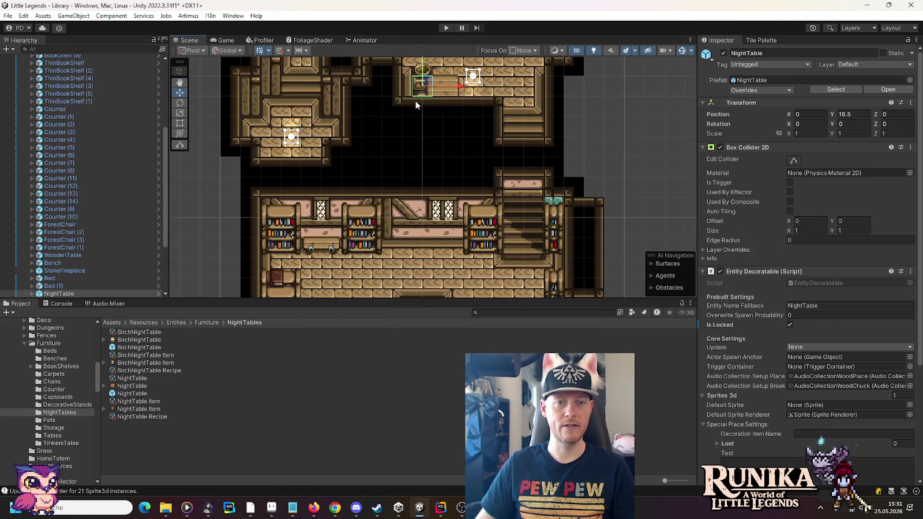
key(f)
Place NightTable (1) at X -1.5, Y 22.5 and delete the counter beside the fireplace
key(ctrl+d)
mouse_move(433, 238)
mouse_down()
mouse_move(301, 117)
mouse_move(434, 120)
mouse_up()
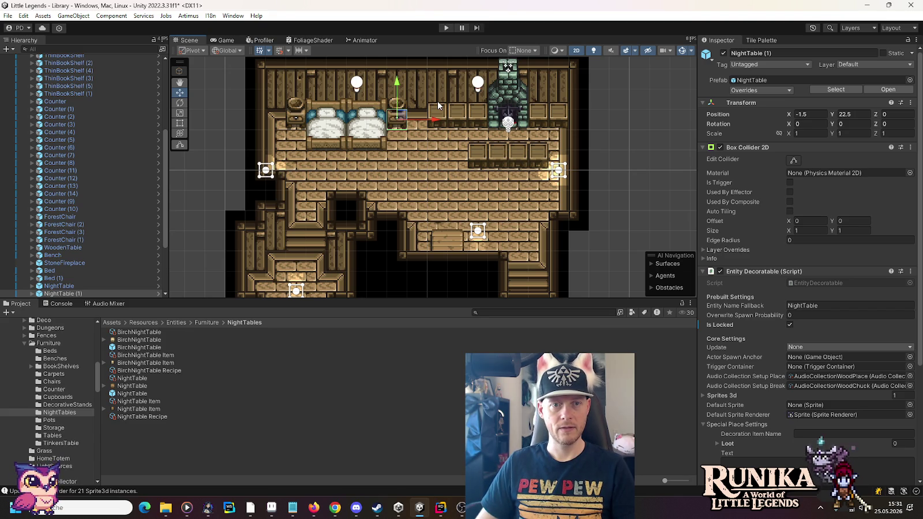
click(546, 120)
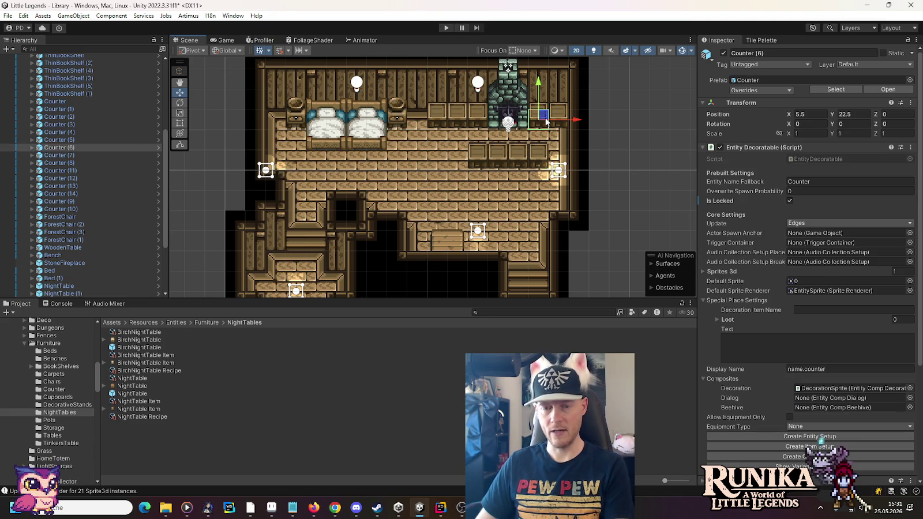
key(Delete)
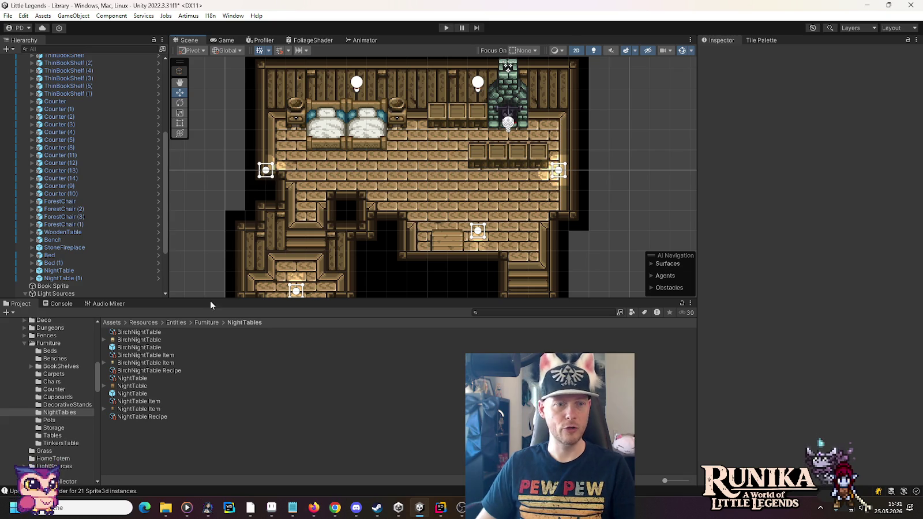
Add a Cupboard, set Position Y to 2, and move it right of the fireplace at X 5.5, Y 22.5
click(63, 398)
mouse_move(152, 395)
mouse_down()
mouse_move(110, 242)
mouse_move(53, 97)
mouse_move(52, 61)
mouse_move(49, 120)
mouse_up()
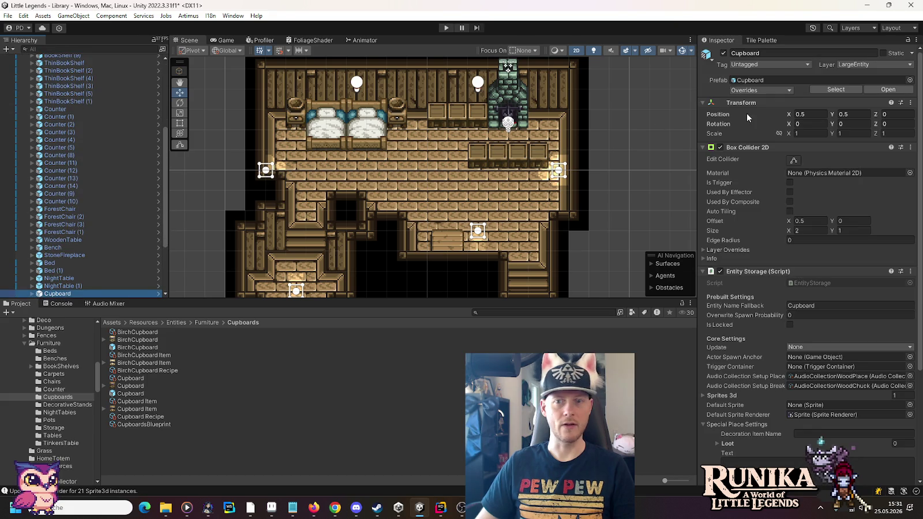
click(854, 114)
text(2)
key(Return)
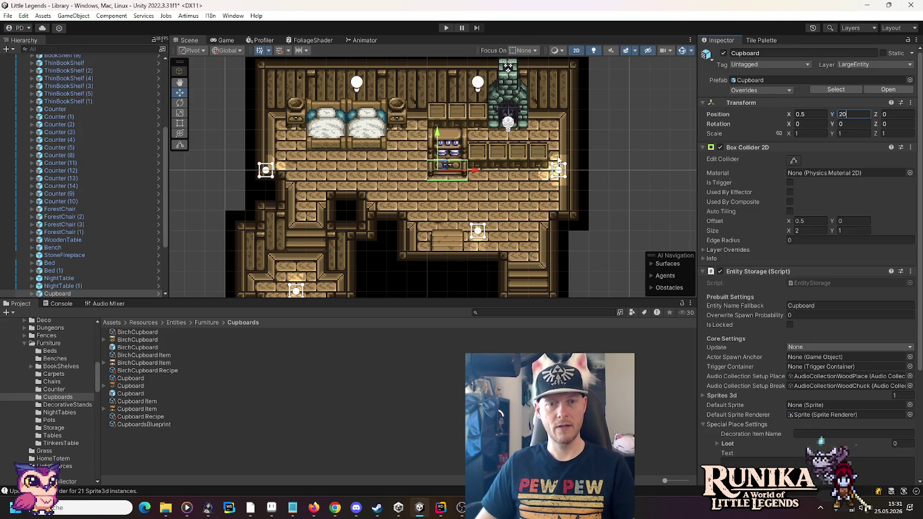
mouse_move(450, 153)
mouse_down()
mouse_move(548, 121)
mouse_move(545, 114)
mouse_up()
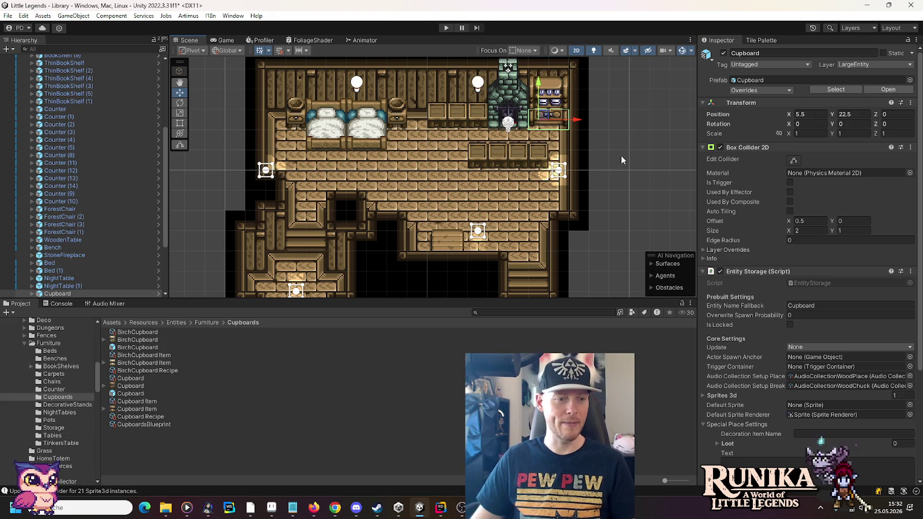
click(50, 344)
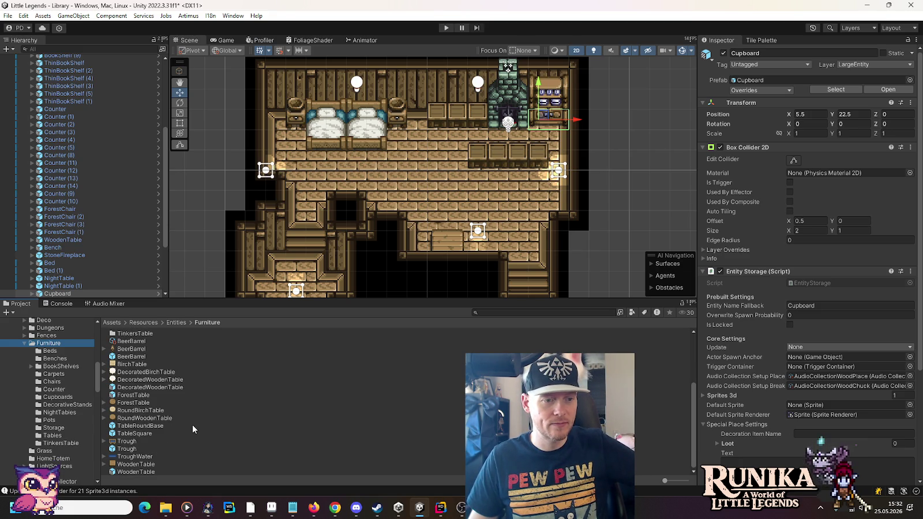
click(504, 313)
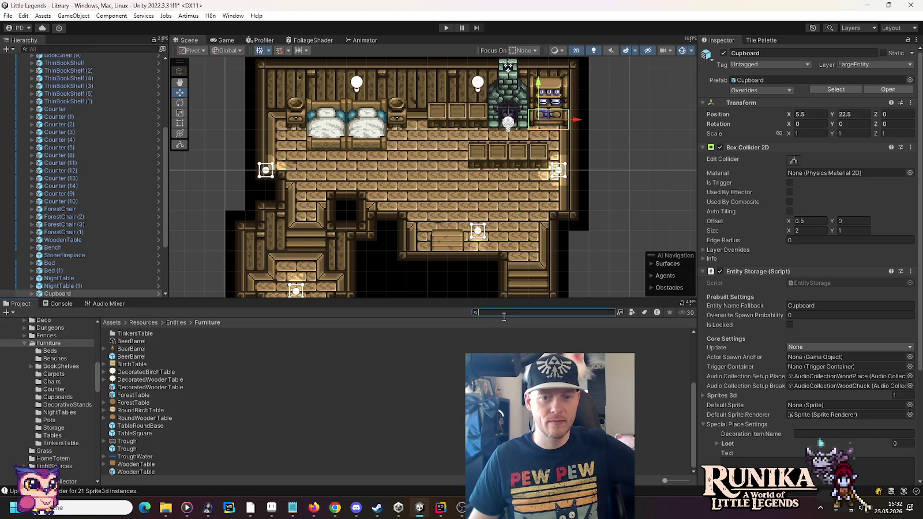
Search for 'mop' and add a locked MopAndPail to the bedroom at X 1.5, Y 20.5
text(mob)
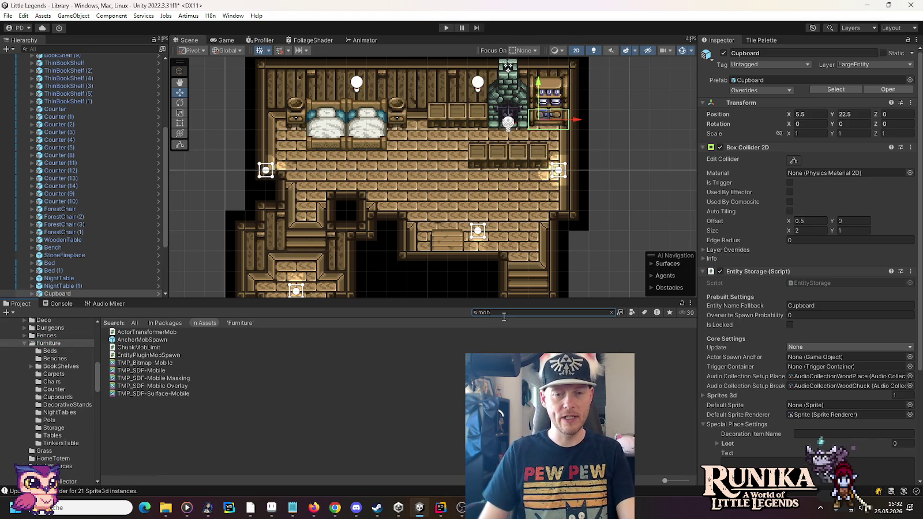
key(BackSpace)
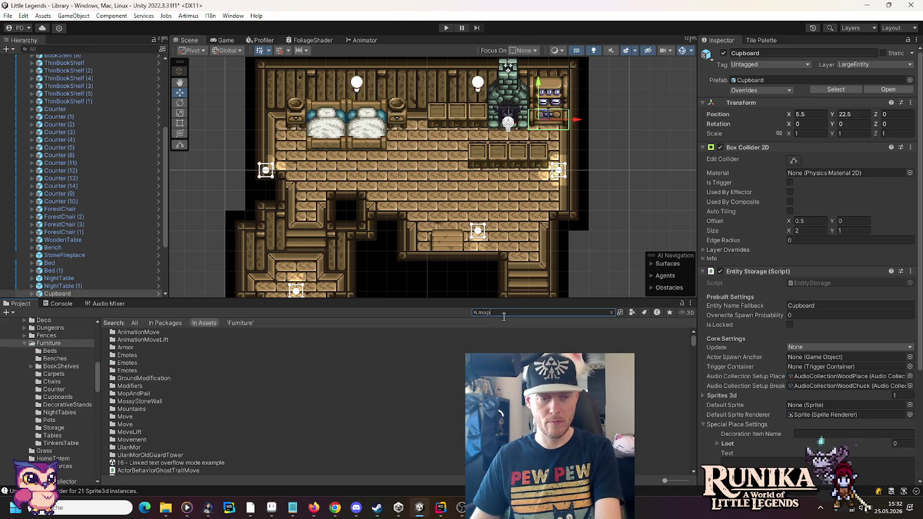
text(p)
mouse_move(142, 364)
mouse_down()
mouse_move(115, 365)
mouse_move(71, 53)
mouse_move(63, 104)
mouse_up()
click(790, 296)
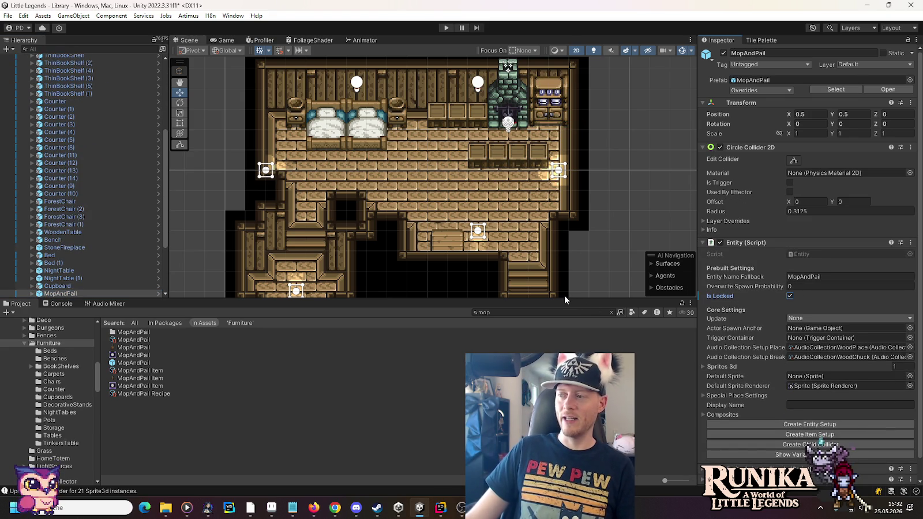
key(f)
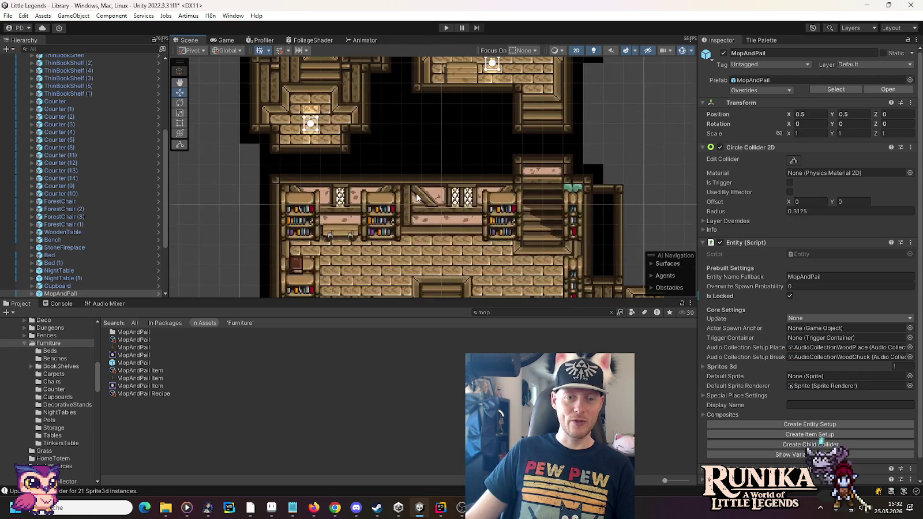
drag(460, 233, 470, 83)
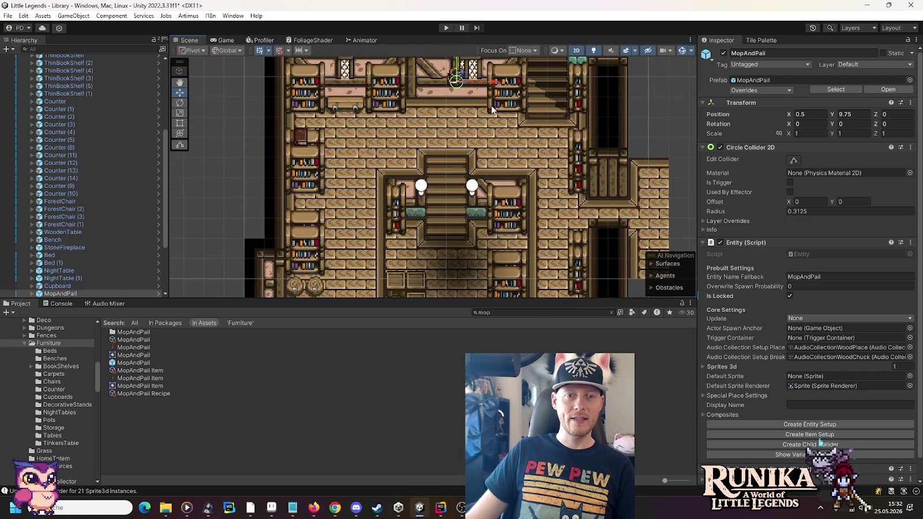
key(f)
mouse_move(462, 282)
mouse_down()
mouse_move(479, 118)
mouse_move(471, 121)
mouse_move(483, 132)
mouse_up()
key(f)
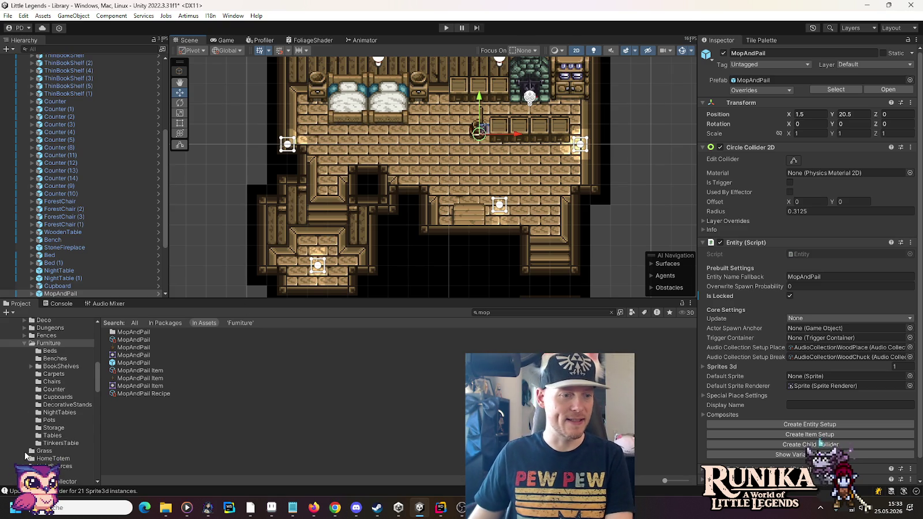
click(49, 420)
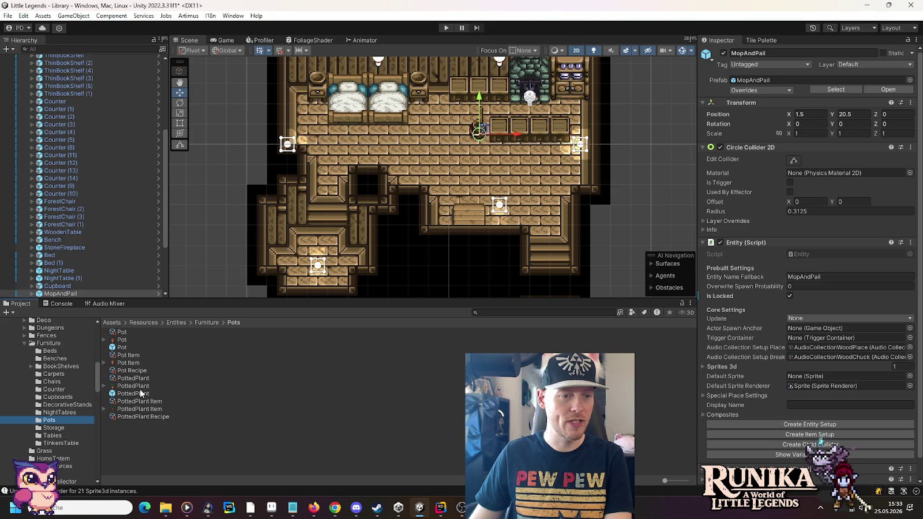
Add a locked PottedPlant beside the library stairs with a matching copy on the other side
scroll(73, 68, up, 5)
drag(74, 65, 73, 65)
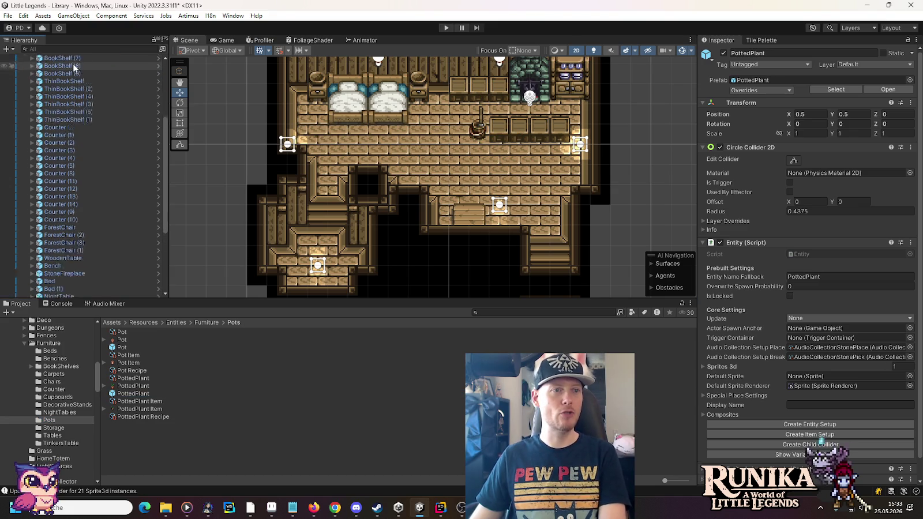
click(790, 296)
scroll(392, 260, down, 3)
key(f)
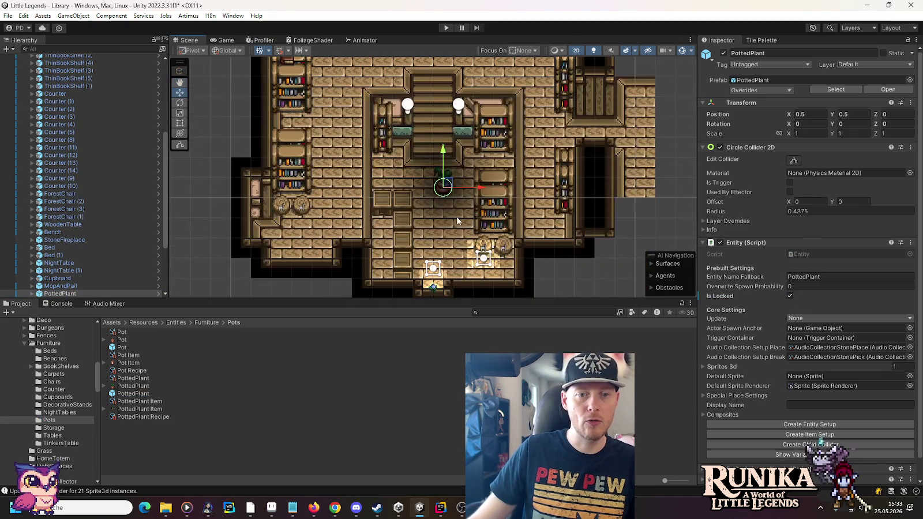
mouse_move(448, 186)
mouse_down()
mouse_move(432, 149)
mouse_move(411, 137)
mouse_move(407, 145)
mouse_move(503, 150)
mouse_up()
key(ctrl+d)
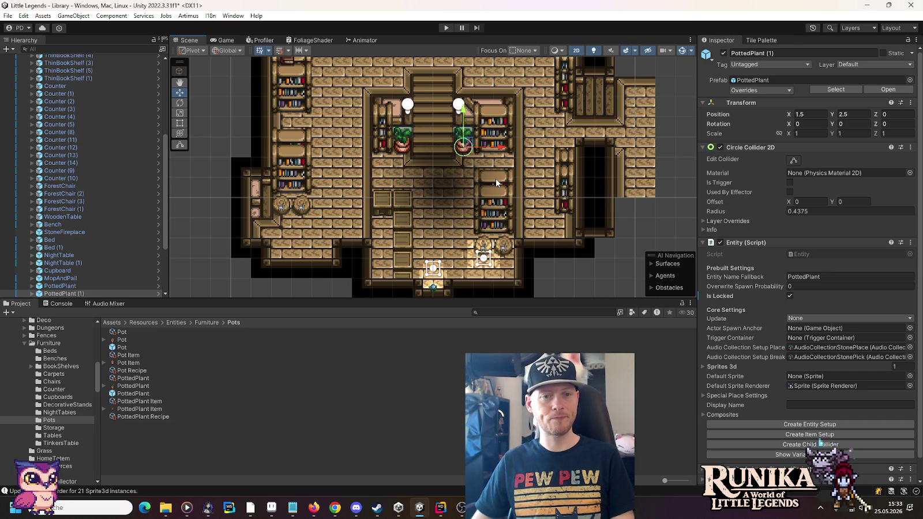
Duplicate the potted plant, placing copies lower in the room and in the upper library
key(ctrl+d)
mouse_move(468, 147)
mouse_down()
mouse_move(469, 227)
mouse_move(467, 203)
mouse_move(365, 194)
mouse_move(363, 247)
mouse_move(362, 230)
mouse_move(268, 225)
mouse_move(286, 269)
mouse_up()
key(ctrl+d)
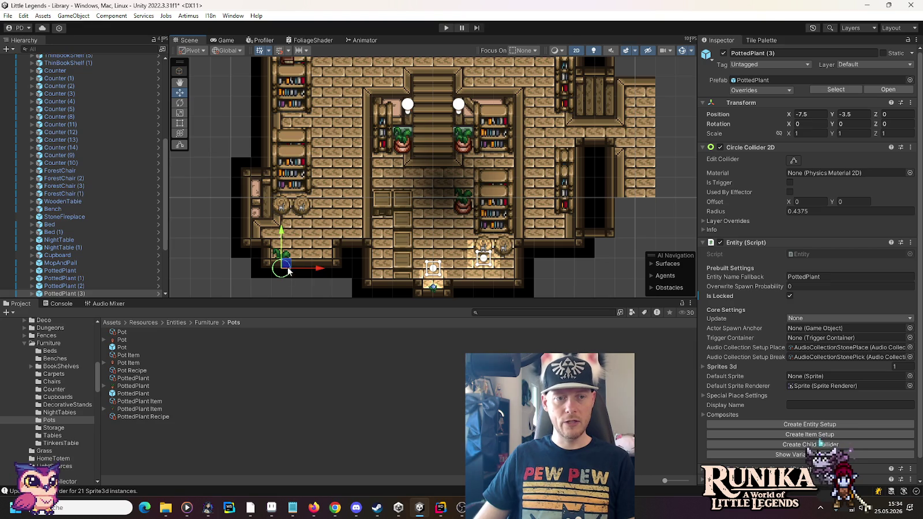
click(356, 132)
mouse_move(368, 97)
mouse_down()
mouse_move(333, 247)
mouse_move(434, 126)
mouse_move(437, 136)
mouse_up()
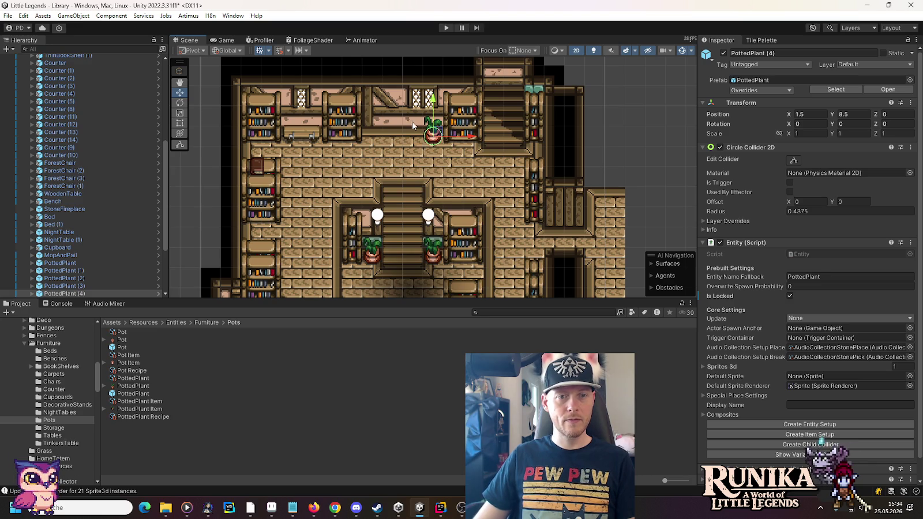
Copy another potted plant into the bedroom and slide it along the top wall
scroll(412, 121, down, 2)
key(ctrl+d)
drag(433, 242, 424, 83)
scroll(445, 258, up, 2)
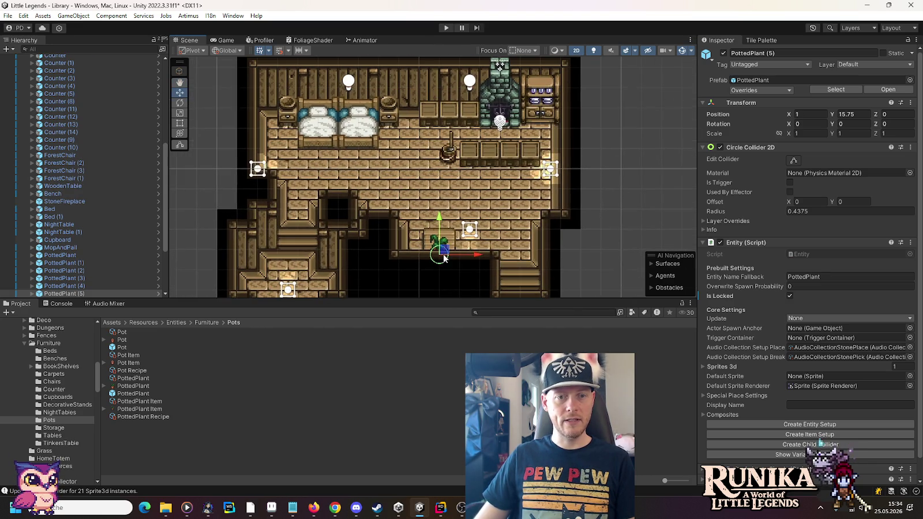
drag(443, 257, 271, 125)
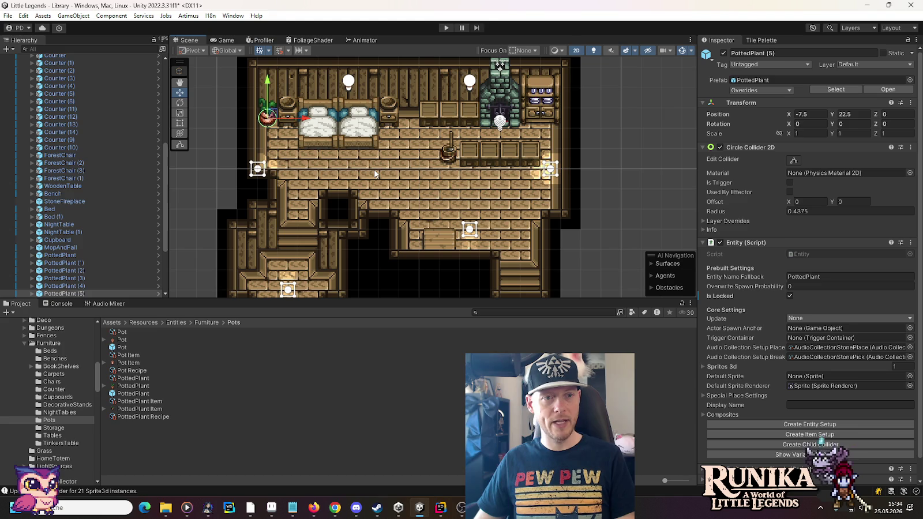
mouse_move(269, 122)
mouse_down()
mouse_move(425, 119)
mouse_move(409, 117)
mouse_up()
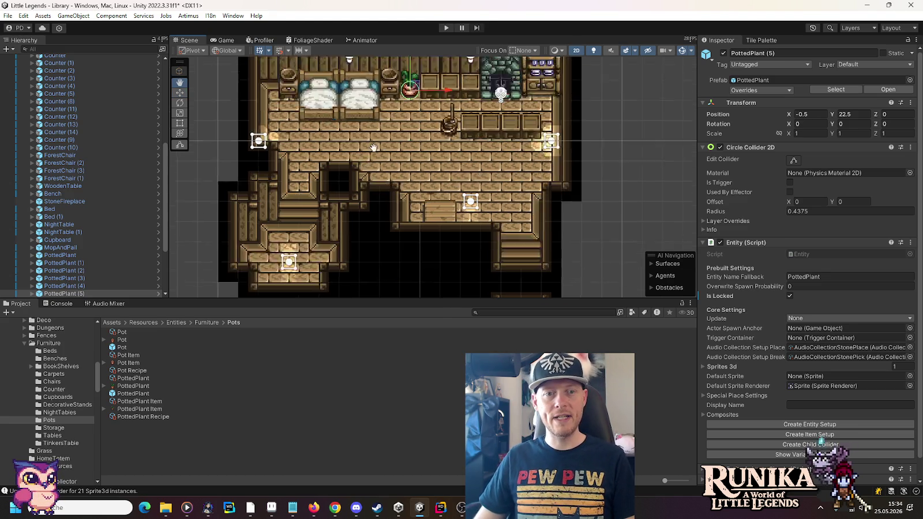
Duplicate a ThinBookShelf into the bedroom's top-left corner as ThinBookShelf (6) at X -7.5, Y 22.5
scroll(404, 196, down, 8)
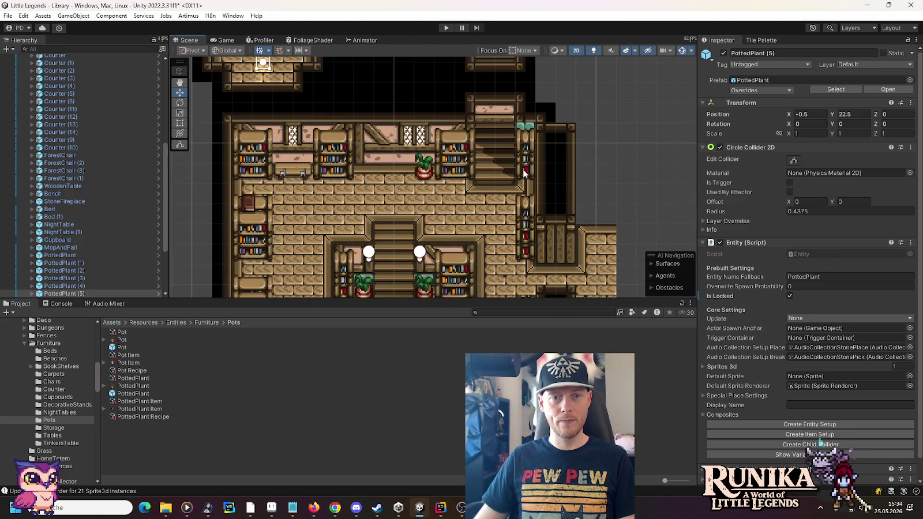
click(524, 173)
scroll(523, 219, up, 3)
key(ctrl+d)
drag(522, 262, 360, 105)
scroll(361, 105, up, 4)
drag(396, 205, 290, 91)
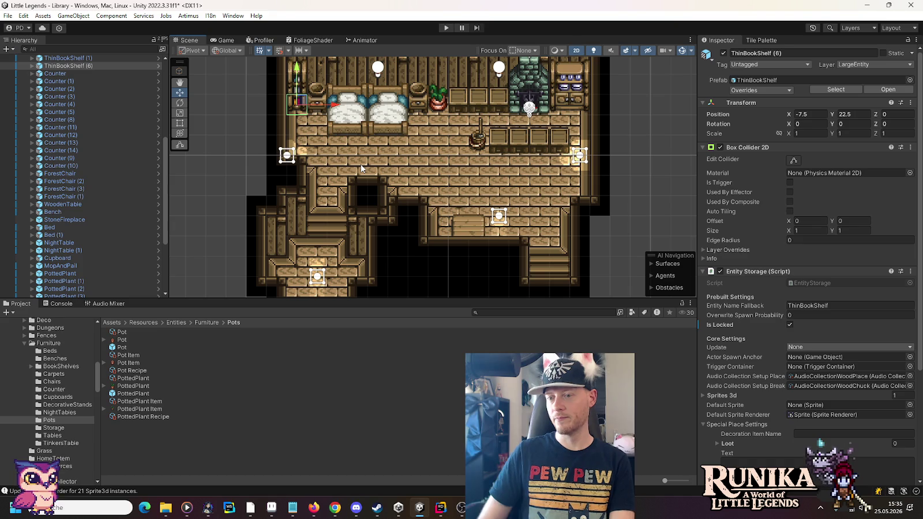
Switch from Unity to Chrome showing the Google Images results for 'alttp library'
click(334, 509)
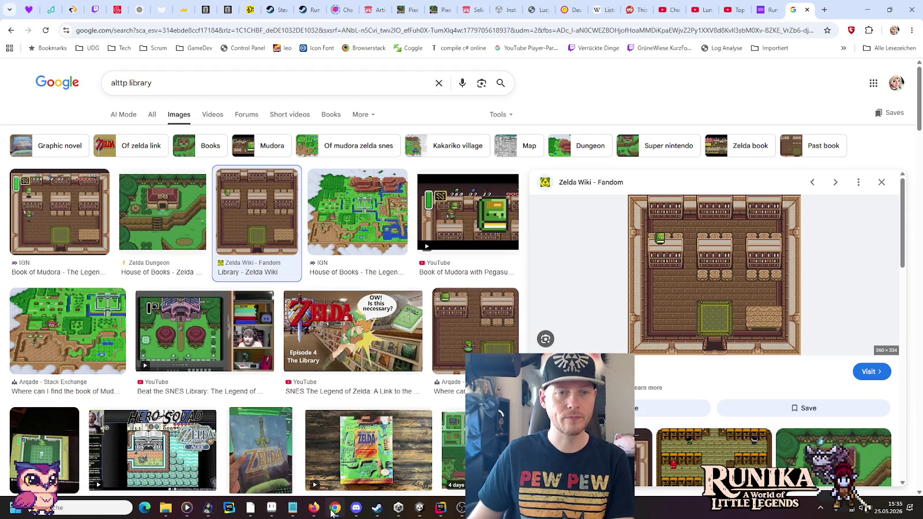
Load the Runika Community Credits spreadsheet in a new tab from the pasted URL
click(342, 6)
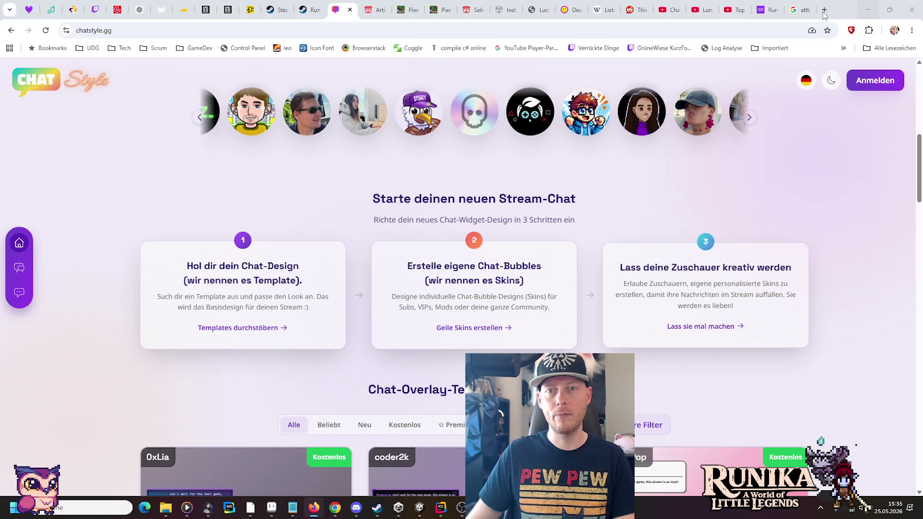
key(ctrl+t)
key(ctrl+v)
key(Return)
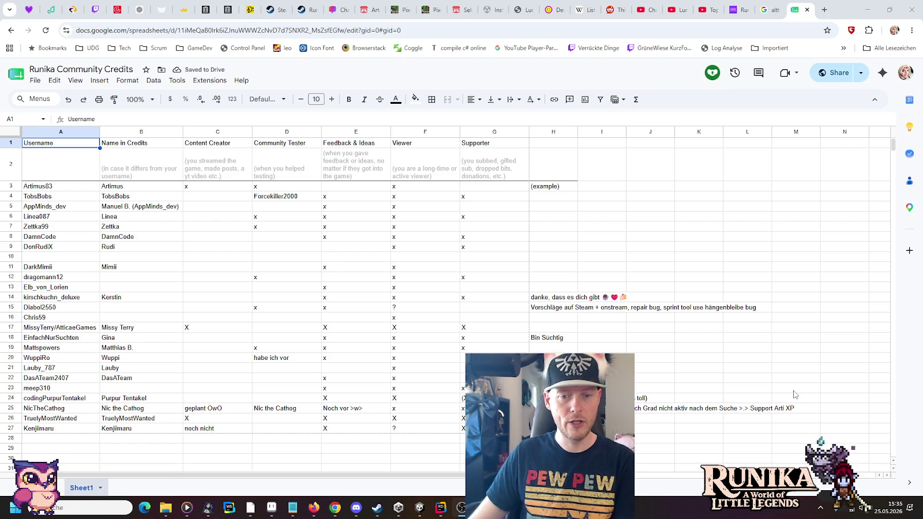
From the grounds folder window, go up to little-legends-sources and open credits.ods in Calc
mouse_move(173, 512)
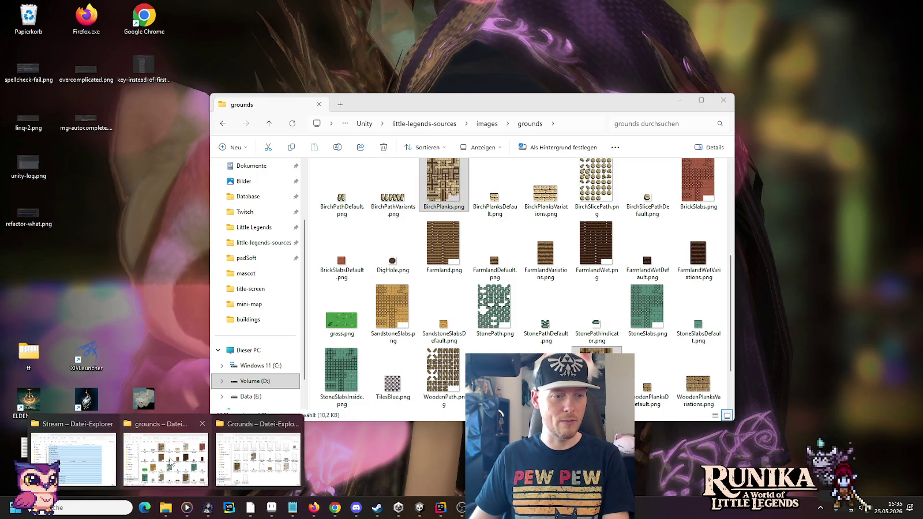
click(166, 453)
click(424, 124)
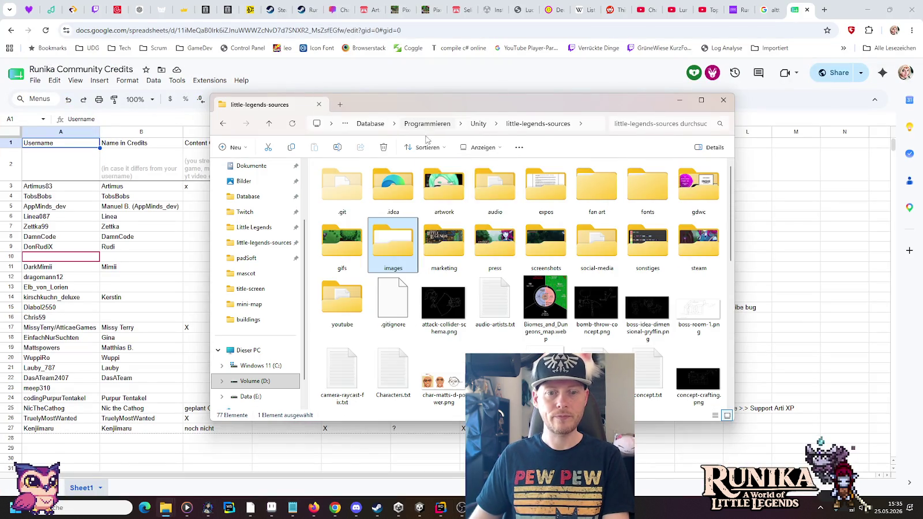
scroll(508, 277, down, 5)
scroll(508, 280, up, 1)
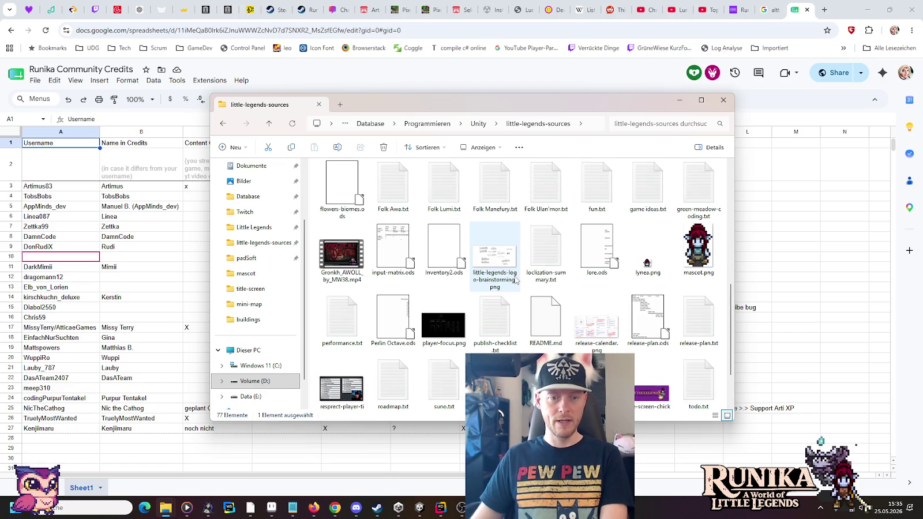
scroll(517, 282, up, 2)
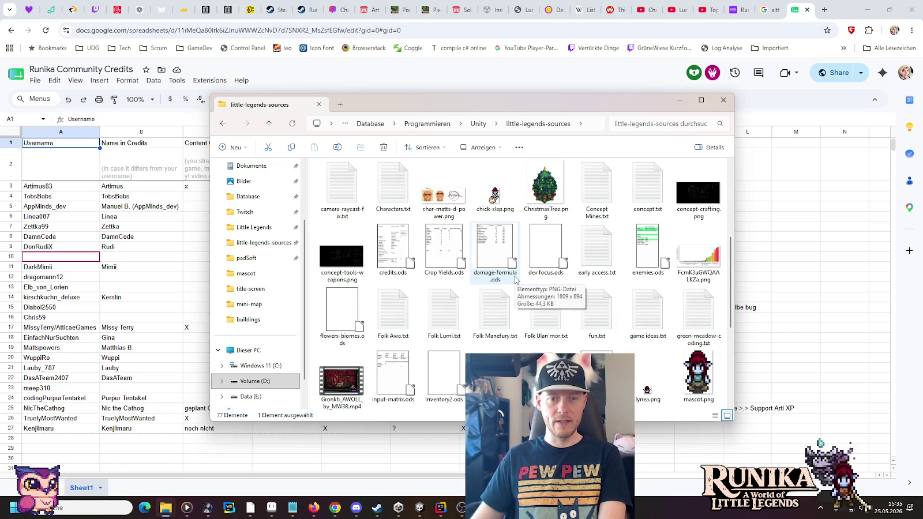
scroll(547, 282, up, 2)
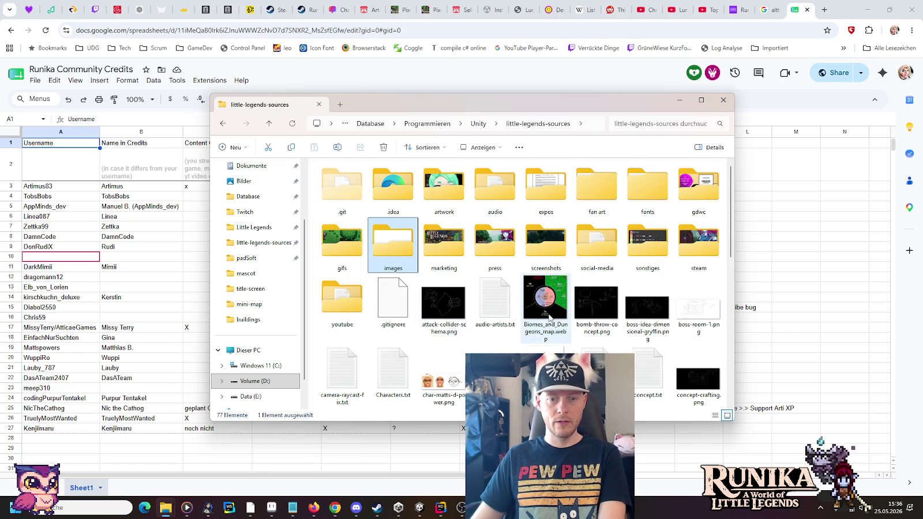
scroll(550, 318, down, 1)
click(397, 315)
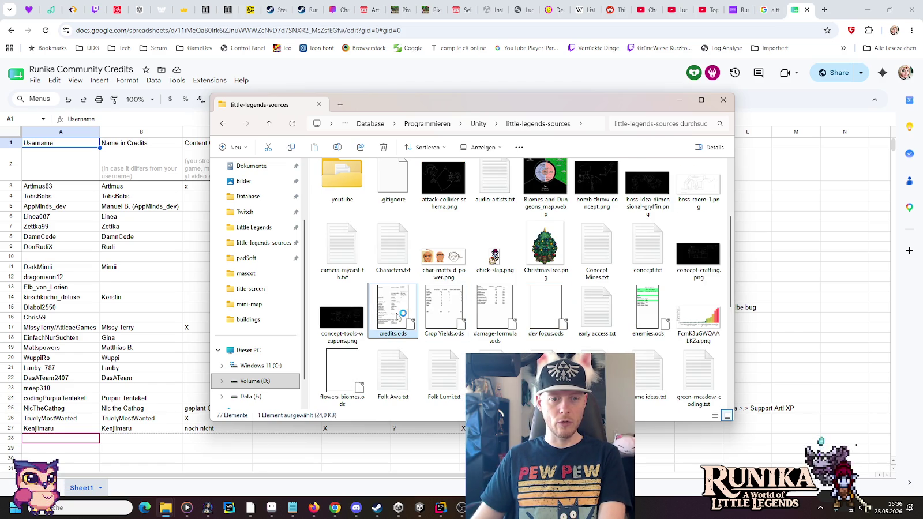
double_click(397, 315)
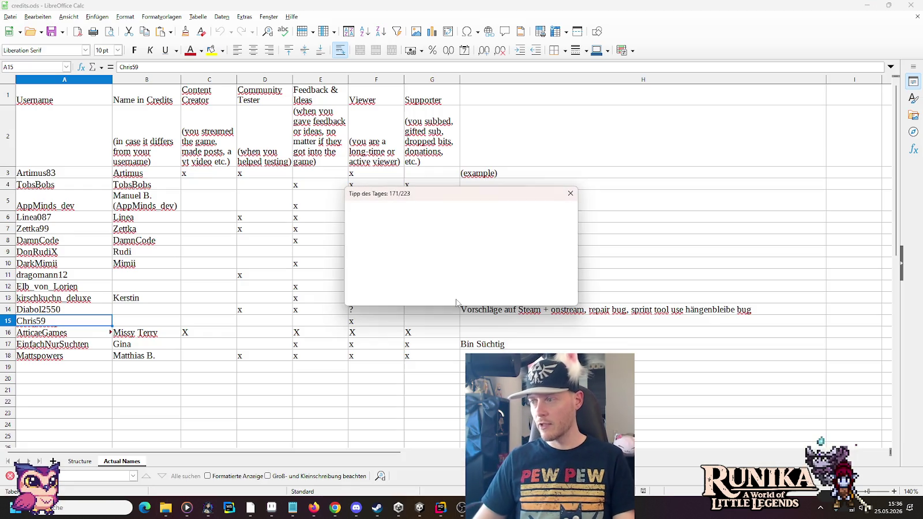
Dismiss the Tip of the Day, mark cell A18, and switch to the Google Sheets credits list
click(554, 294)
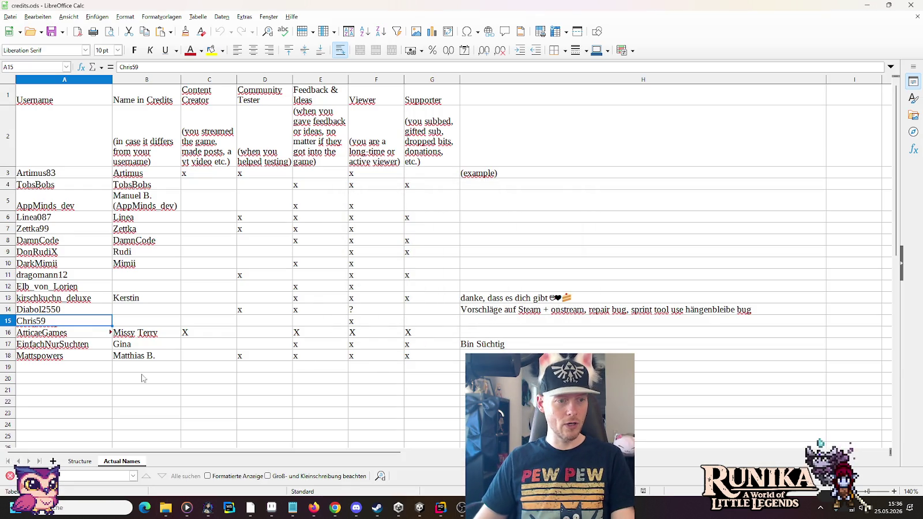
click(95, 358)
key(alt+Tab)
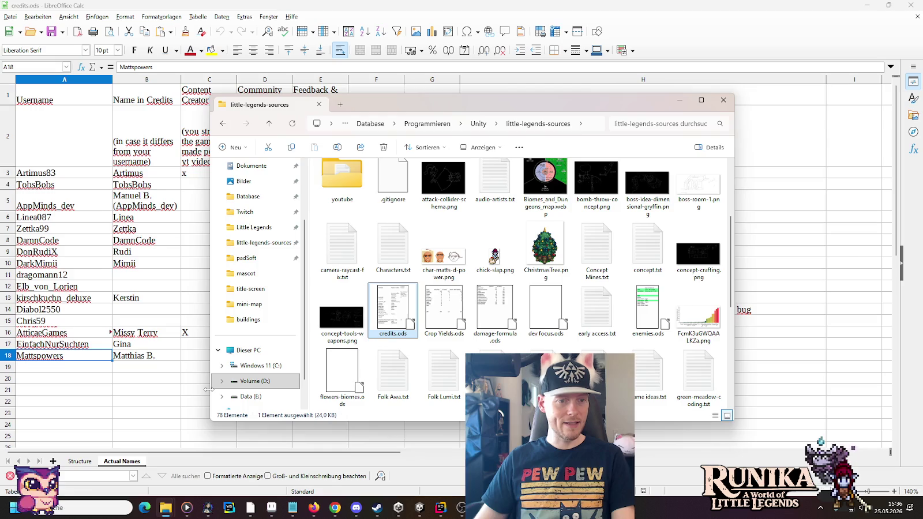
key(alt+Tab)
key(alt+Tab)
key(alt+Tab)
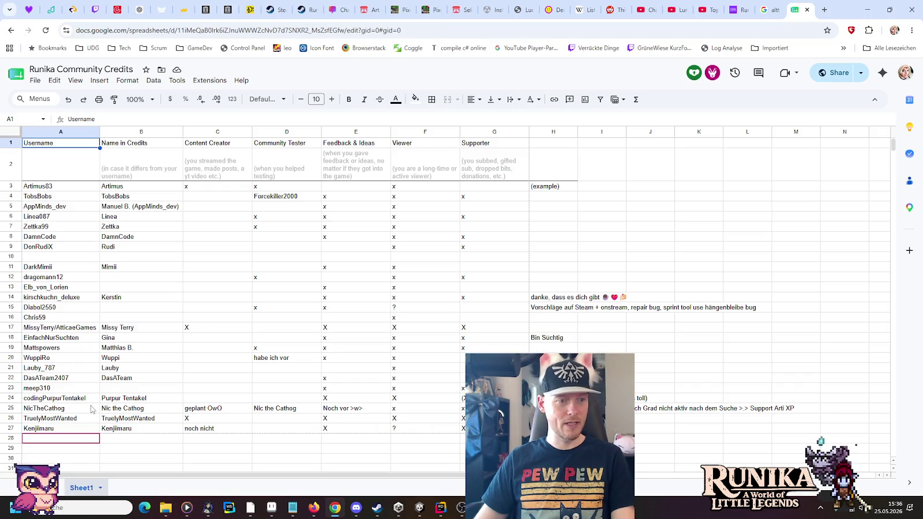
Copy the newer entries in A20:H27 and return to the LibreOffice credits file
mouse_move(43, 360)
mouse_down()
mouse_move(427, 430)
mouse_move(554, 430)
mouse_up()
key(ctrl+c)
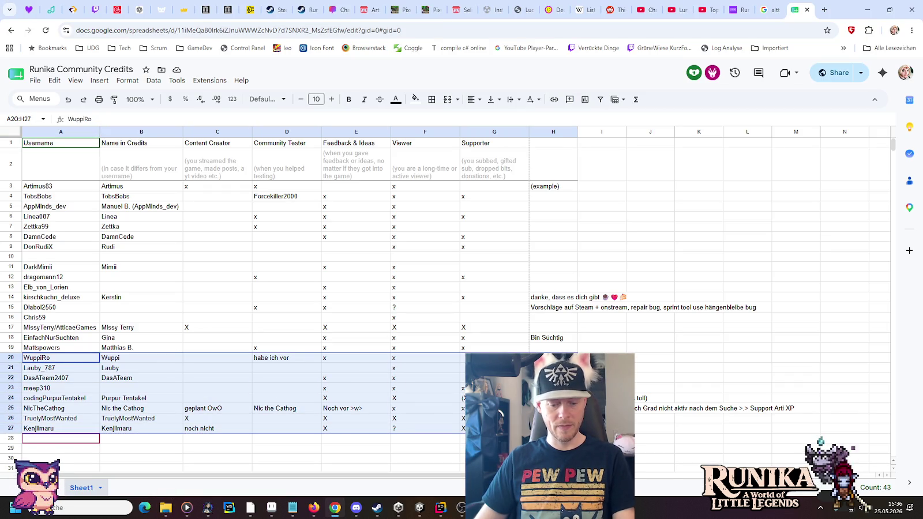
key(alt+Tab)
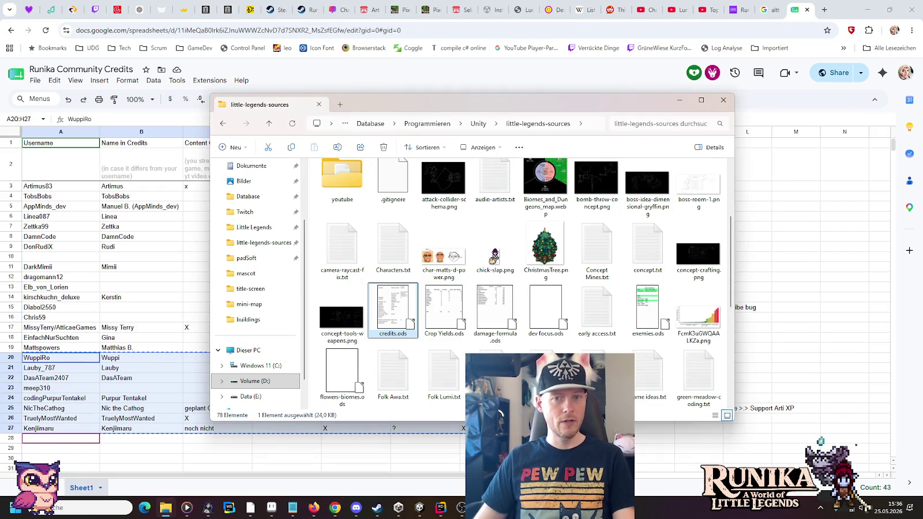
click(839, 17)
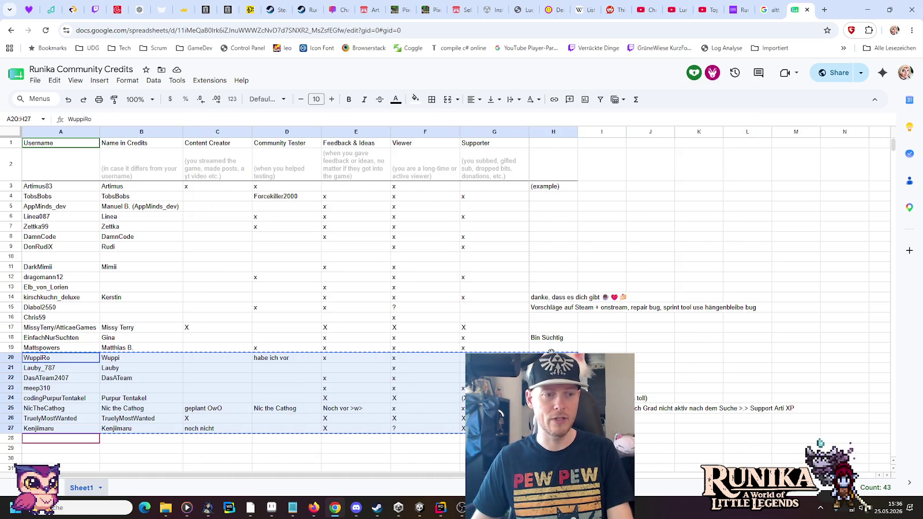
key(alt+Tab)
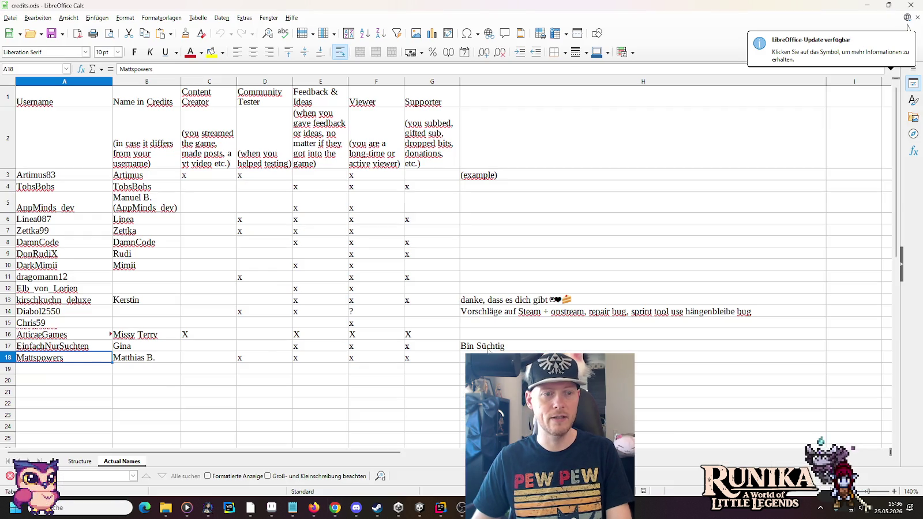
Paste the copied rows at A19, then review row 14 and the comments in H23 and H24
click(81, 373)
key(ctrl+v)
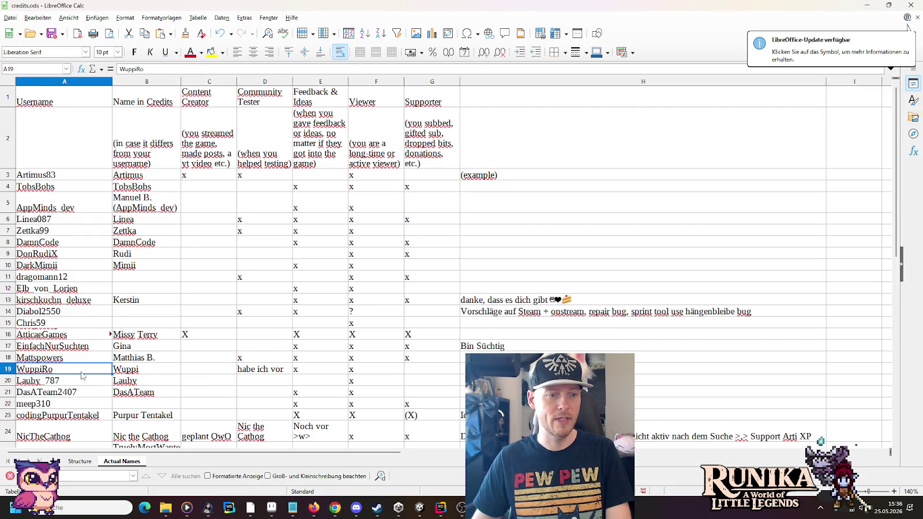
scroll(82, 376, down, 1)
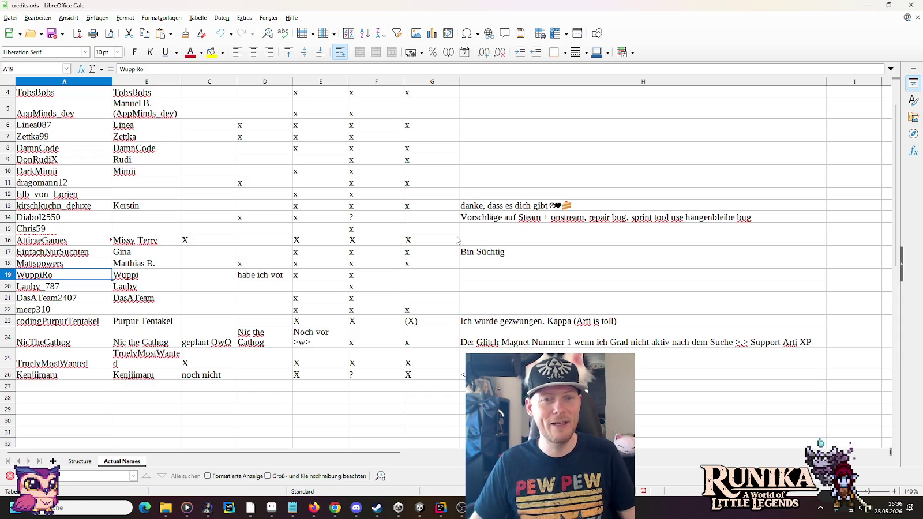
click(59, 218)
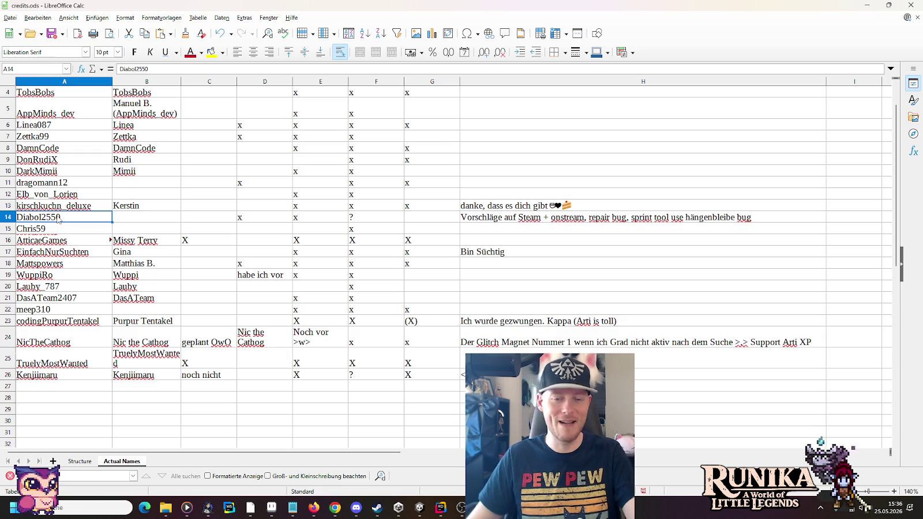
click(509, 323)
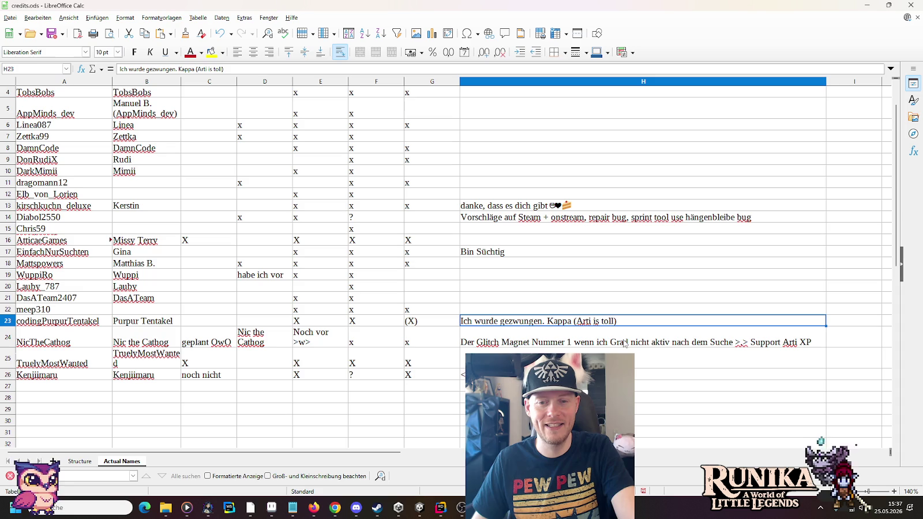
click(768, 344)
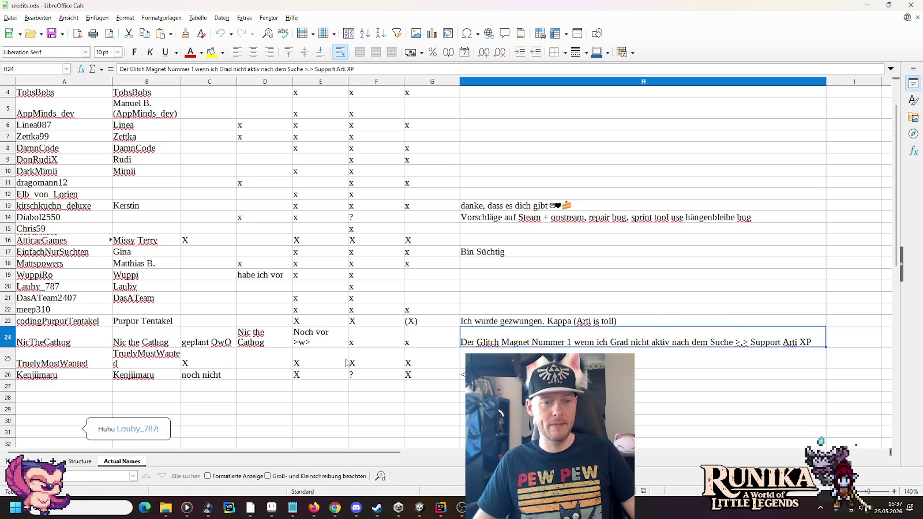
scroll(347, 363, up, 1)
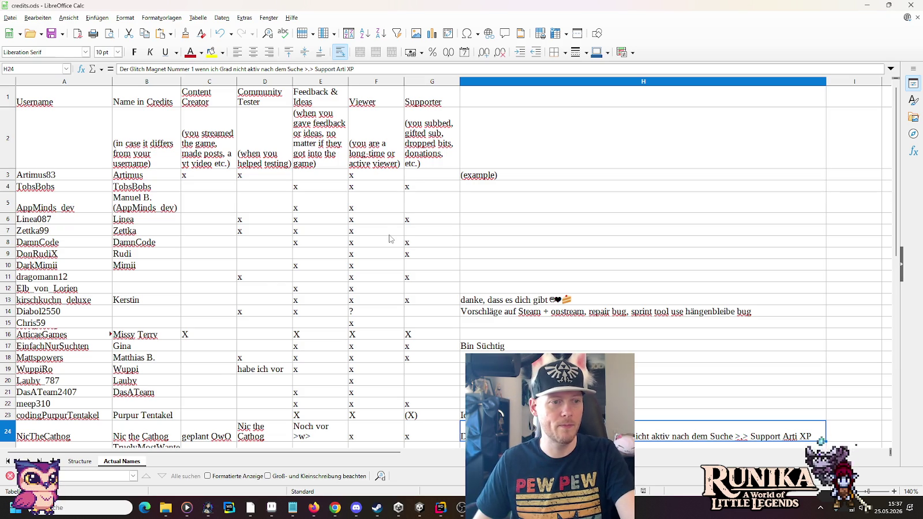
Check the question-mark viewer mark in F14, then minimise the LibreOffice credits window
scroll(390, 239, down, 1)
scroll(390, 239, up, 1)
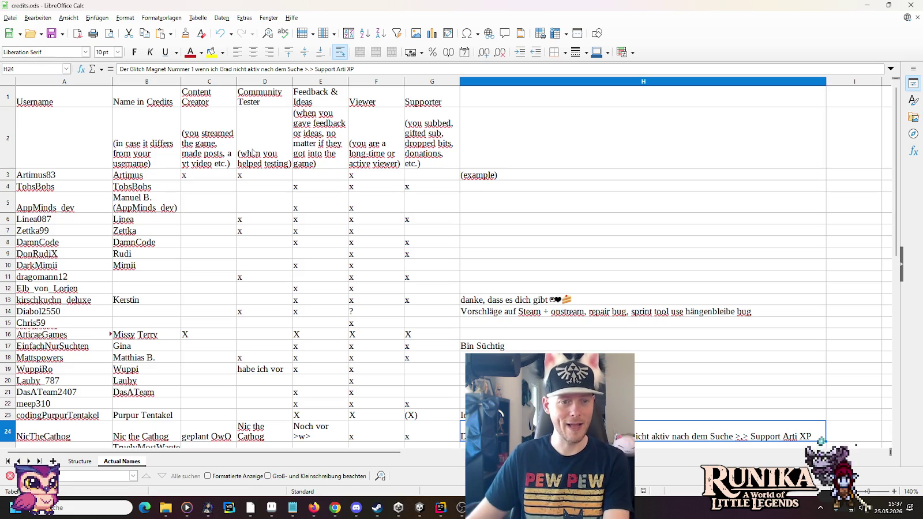
click(369, 315)
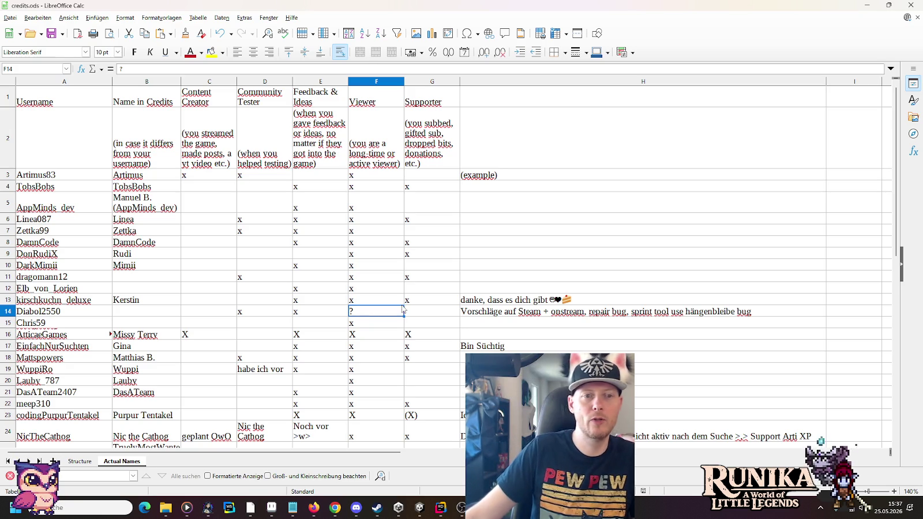
click(874, 7)
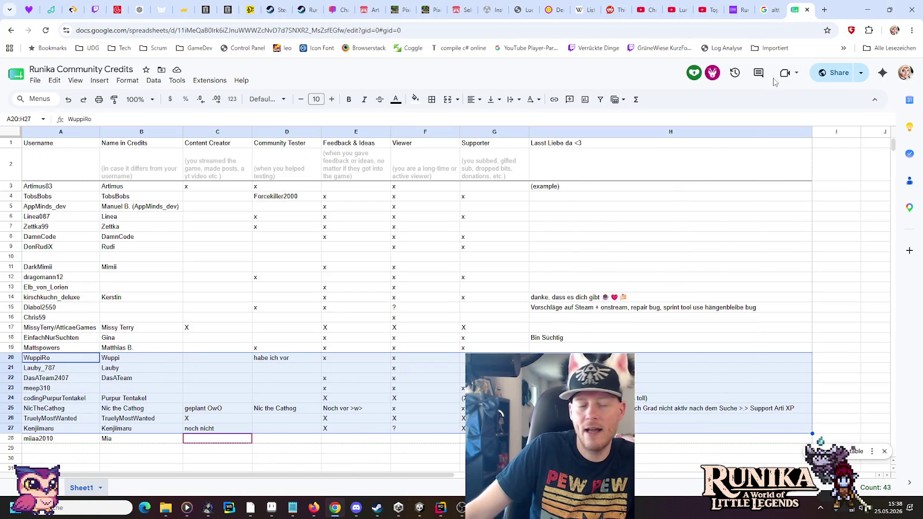
Back in Unity, delete the thin bookshelf and select a counter piece
mouse_move(482, 508)
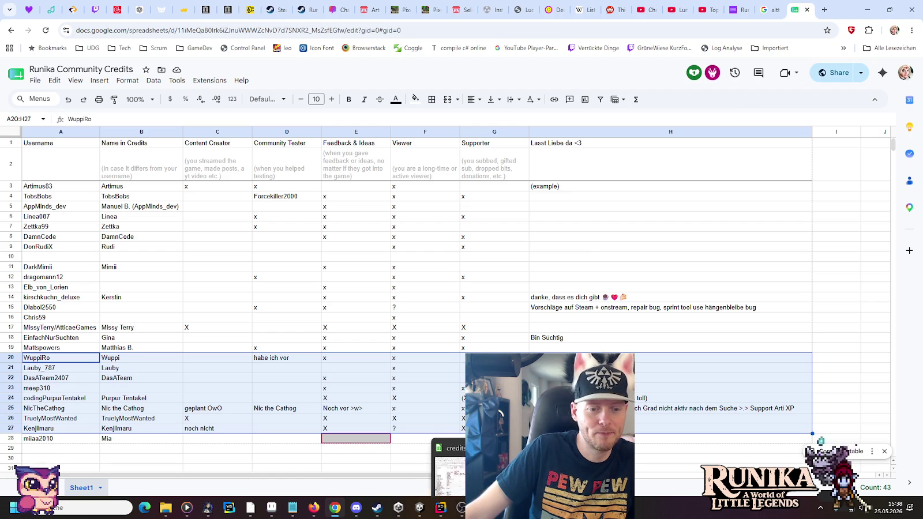
mouse_move(209, 509)
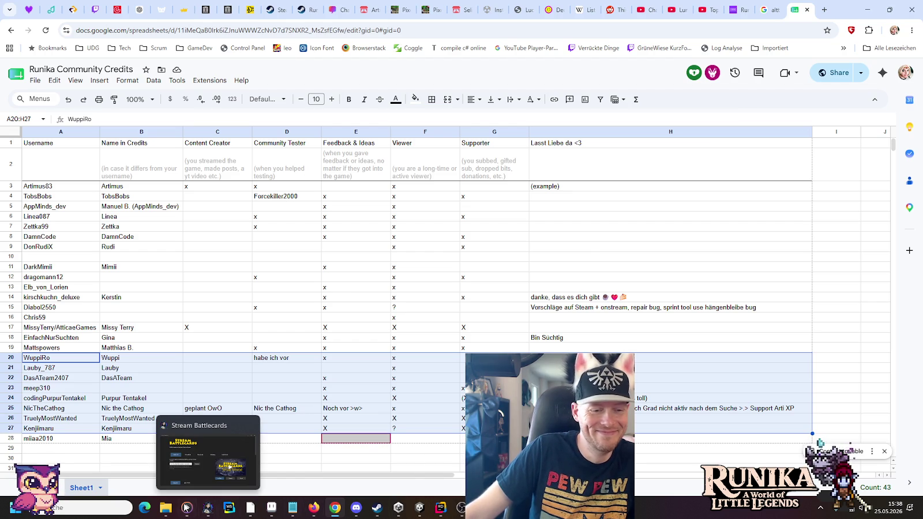
click(414, 511)
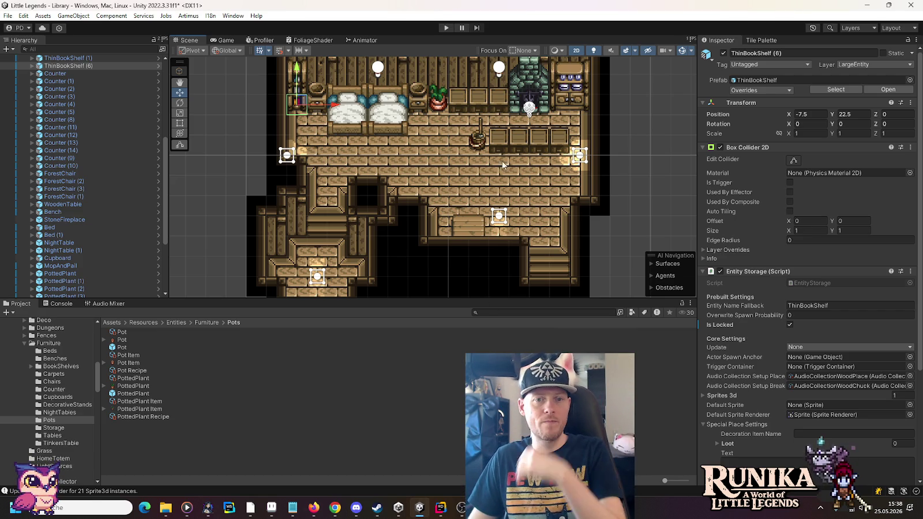
click(501, 138)
key(Delete)
click(518, 146)
Delete the three extra counter pieces below the fireplace
key(Delete)
click(553, 148)
key(Delete)
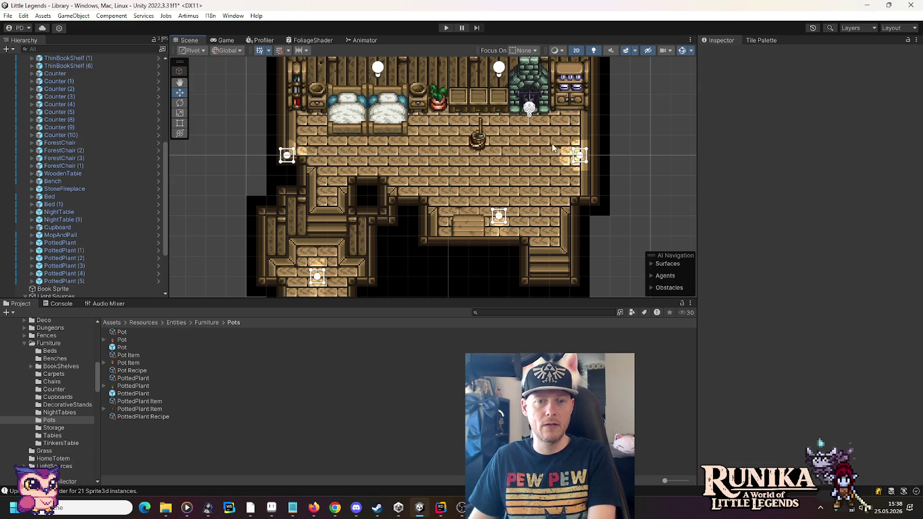
click(451, 102)
key(Delete)
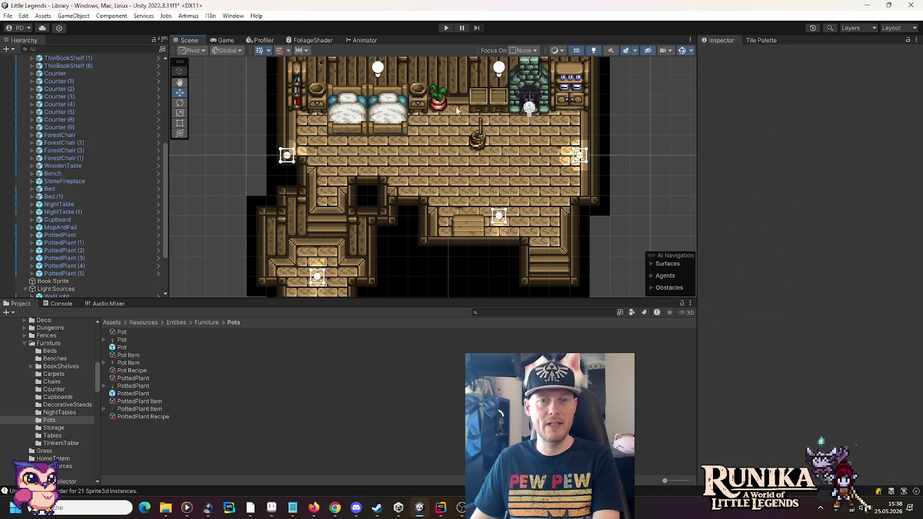
Move the wooden table to the room's right side, at X 3.5, Y 19.5
drag(509, 116, 516, 182)
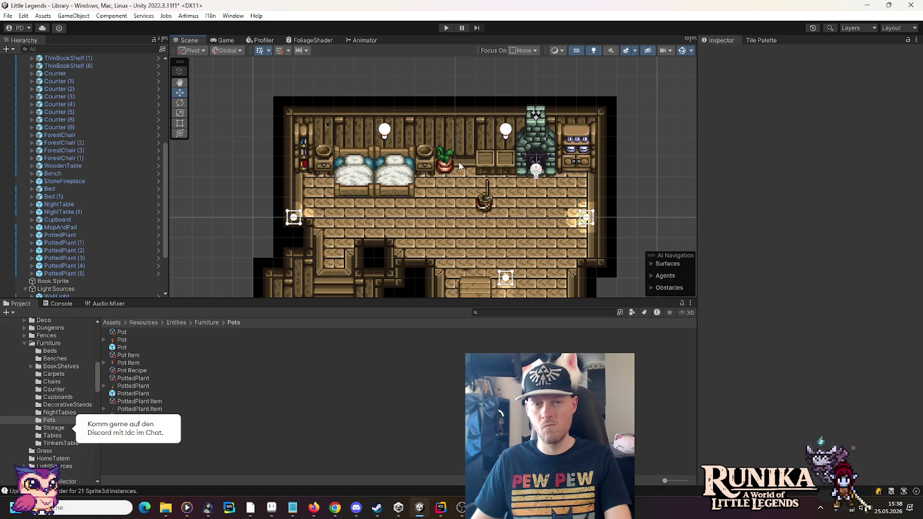
click(475, 290)
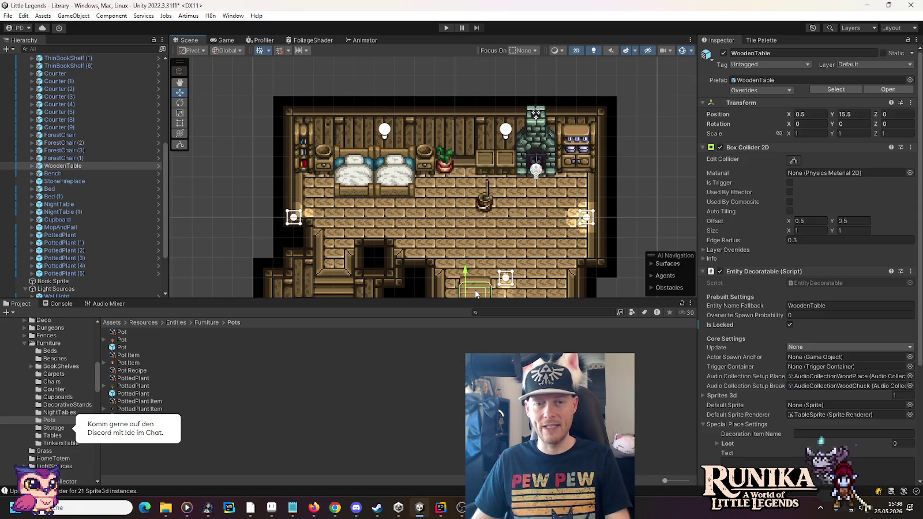
drag(479, 276, 534, 196)
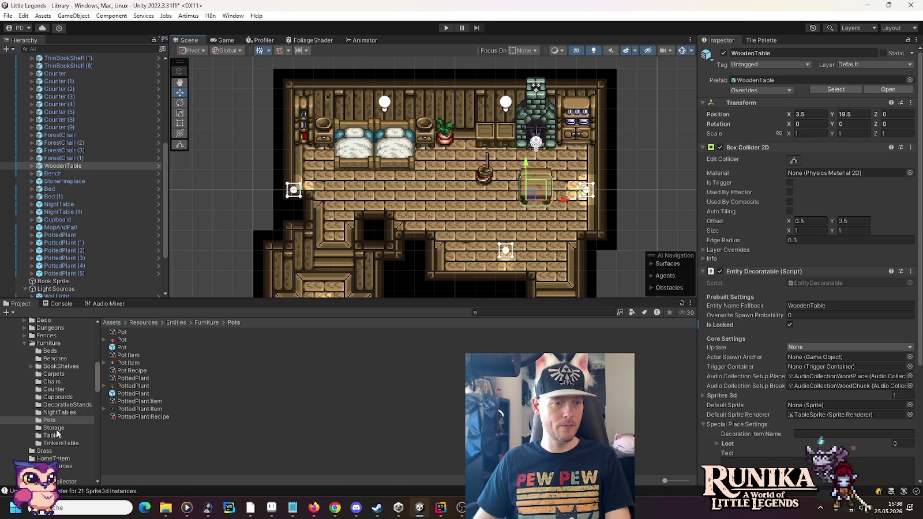
Add a Stool from Furniture/Chairs, lock it, set Position Y to 20, and place it beside the table
click(52, 381)
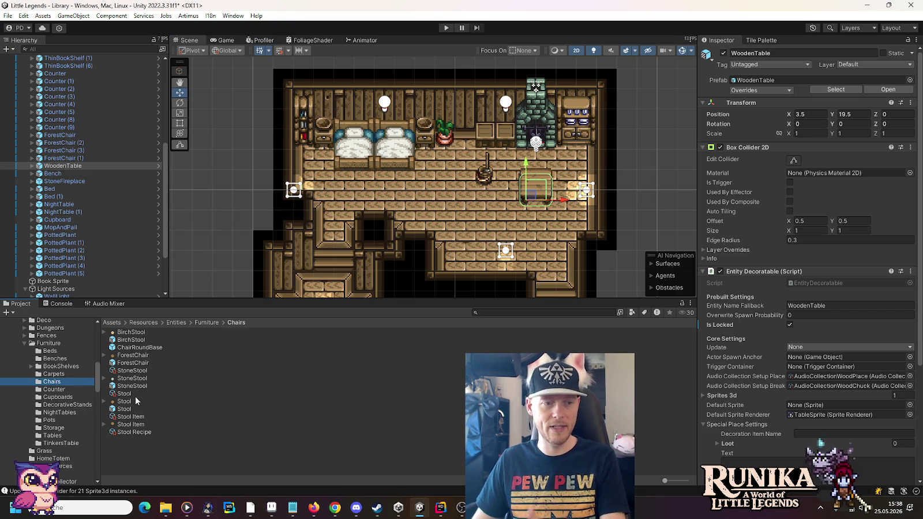
mouse_move(133, 407)
mouse_down()
mouse_move(77, 29)
mouse_move(60, 111)
mouse_up()
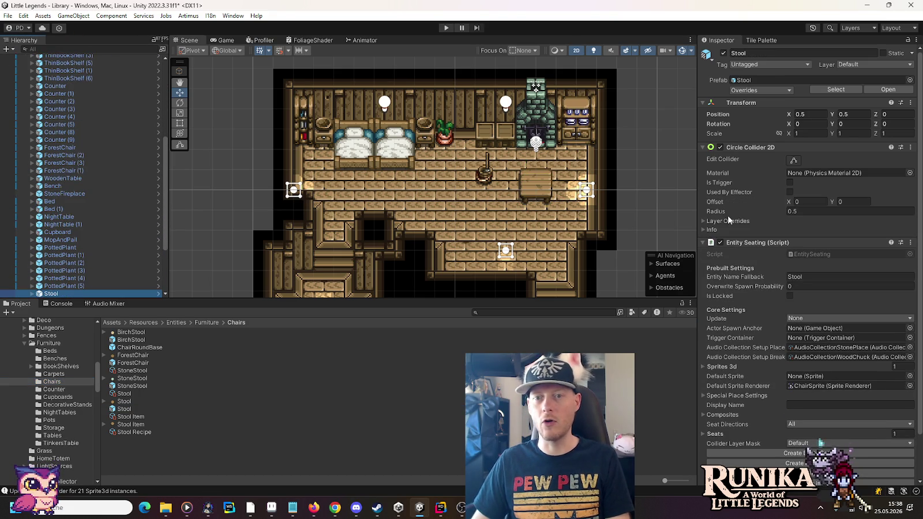
click(790, 296)
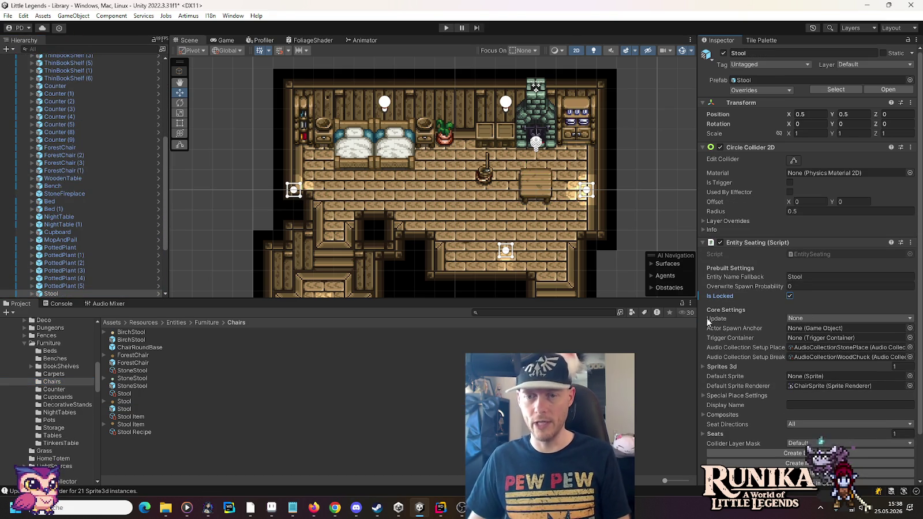
click(868, 114)
text(20)
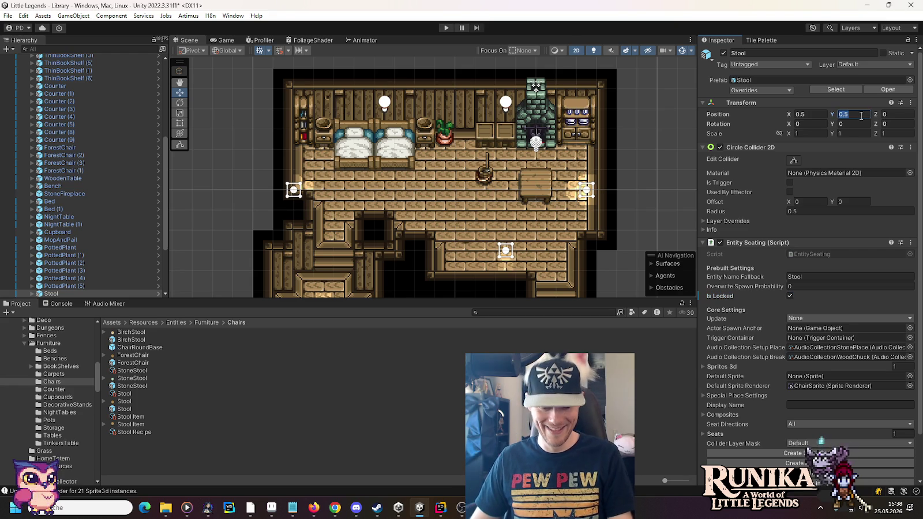
drag(469, 185, 570, 177)
Duplicate the stool three times, placing copies at X 2.5 and 5.5 on rows Y 19.5 and 20.5
key(ctrl+d)
drag(566, 145, 567, 165)
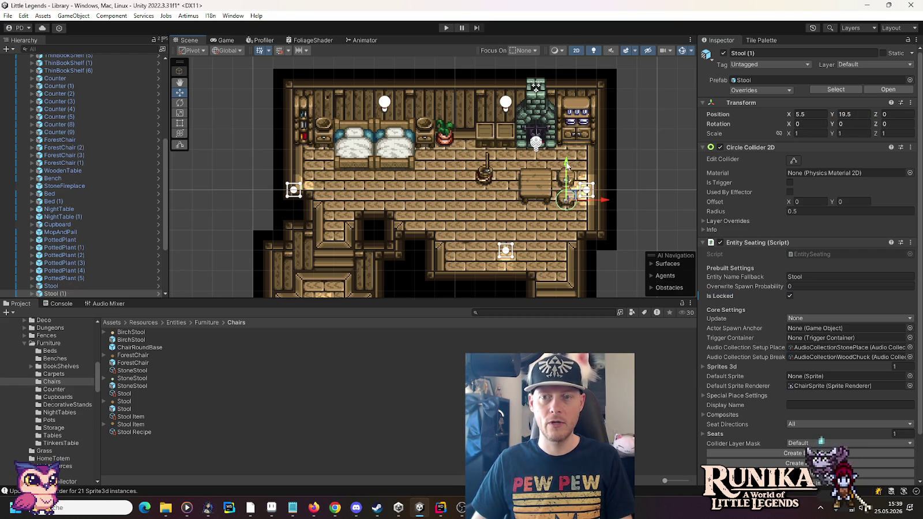
key(ctrl+d)
drag(603, 200, 543, 201)
key(ctrl+d)
drag(505, 163, 506, 144)
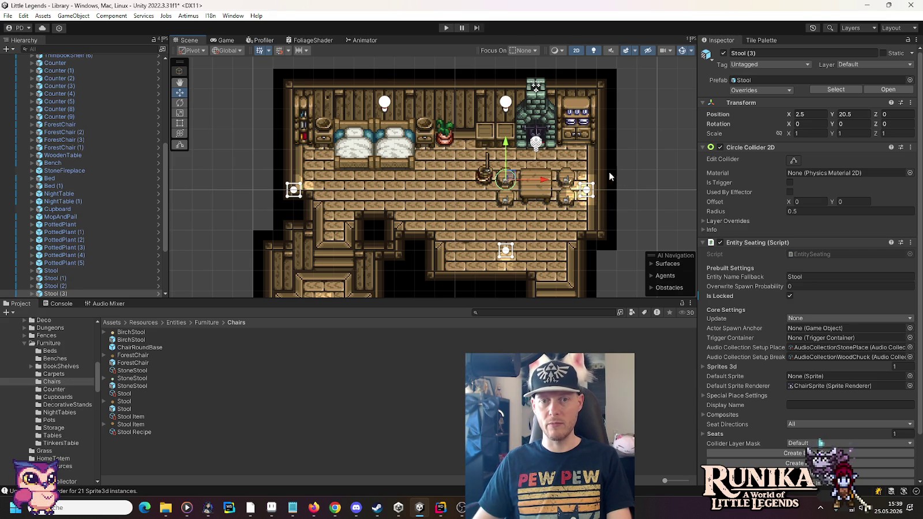
click(485, 181)
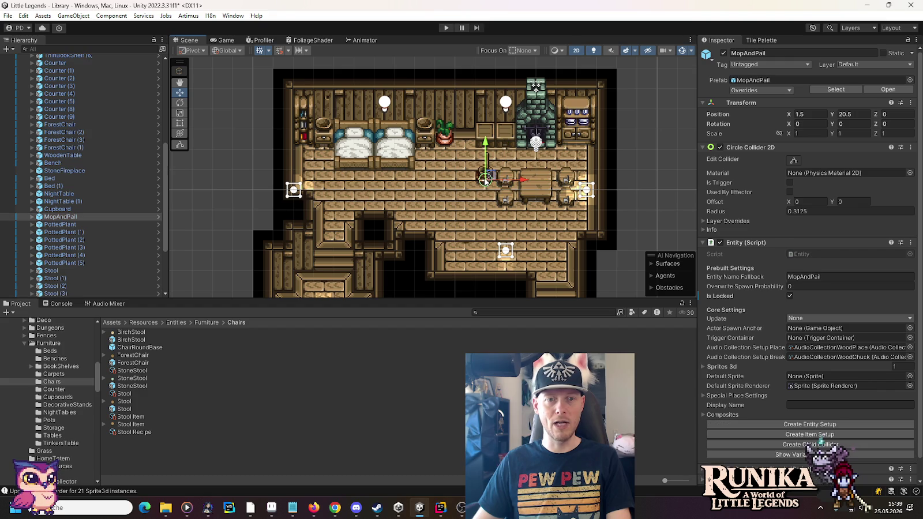
Place the MopAndPail down-left beside the opening to the lower room, fine-tuning its X/Y, then deselect
drag(488, 176, 408, 222)
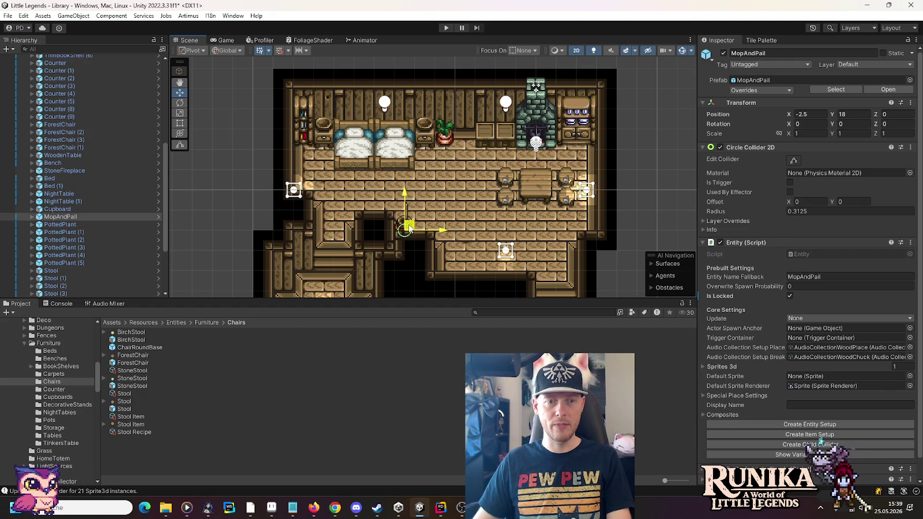
drag(408, 226, 410, 232)
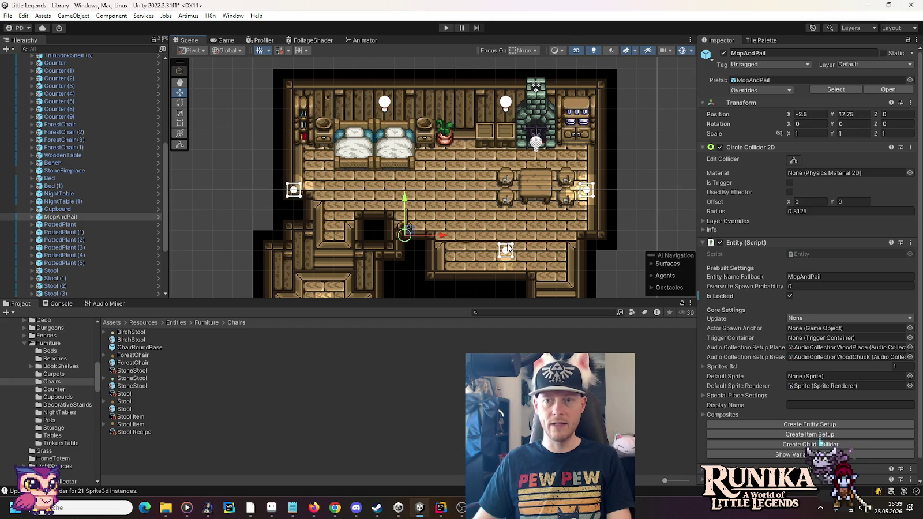
drag(409, 201, 405, 207)
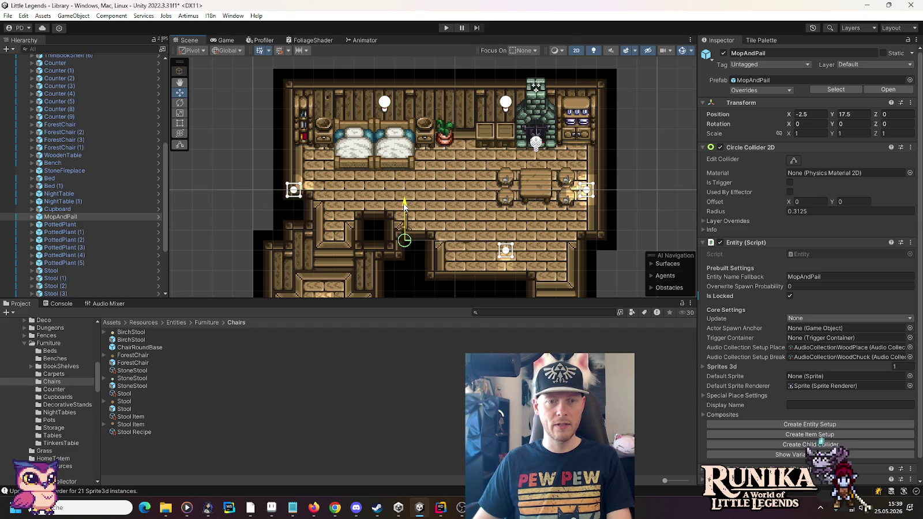
drag(404, 206, 405, 206)
mouse_move(443, 241)
mouse_down()
mouse_move(484, 242)
mouse_move(443, 240)
mouse_up()
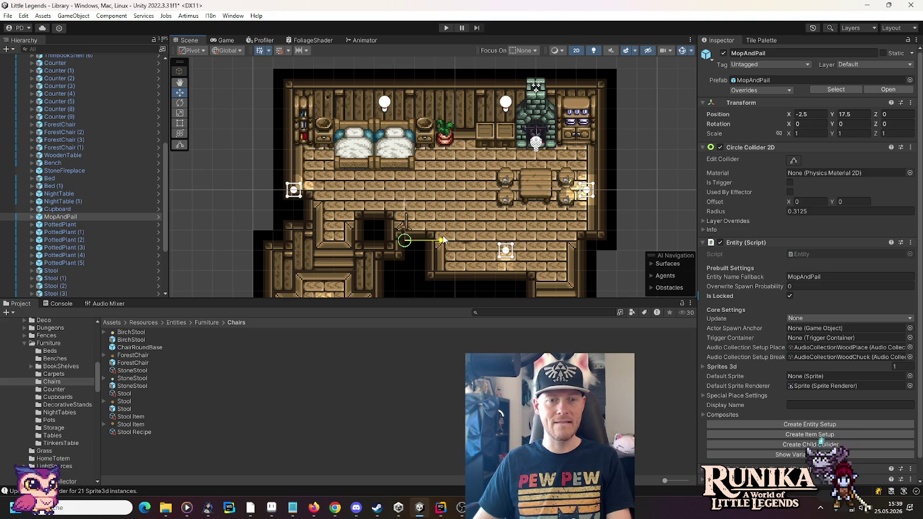
drag(405, 207, 406, 201)
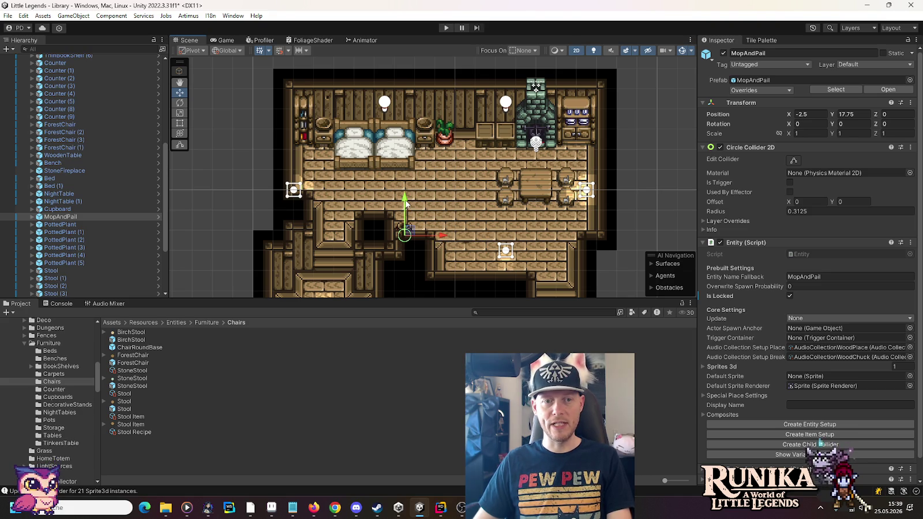
click(644, 210)
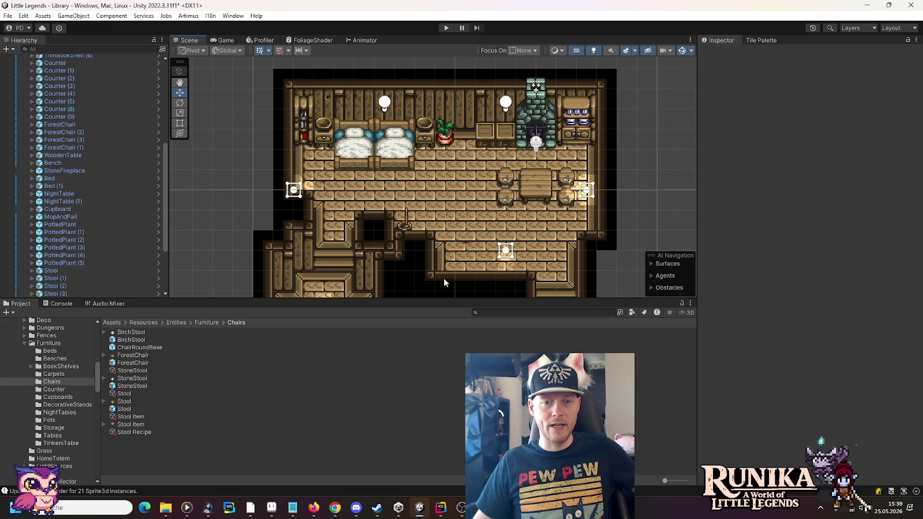
mouse_move(644, 224)
mouse_down()
mouse_move(623, 218)
mouse_move(587, 150)
mouse_up()
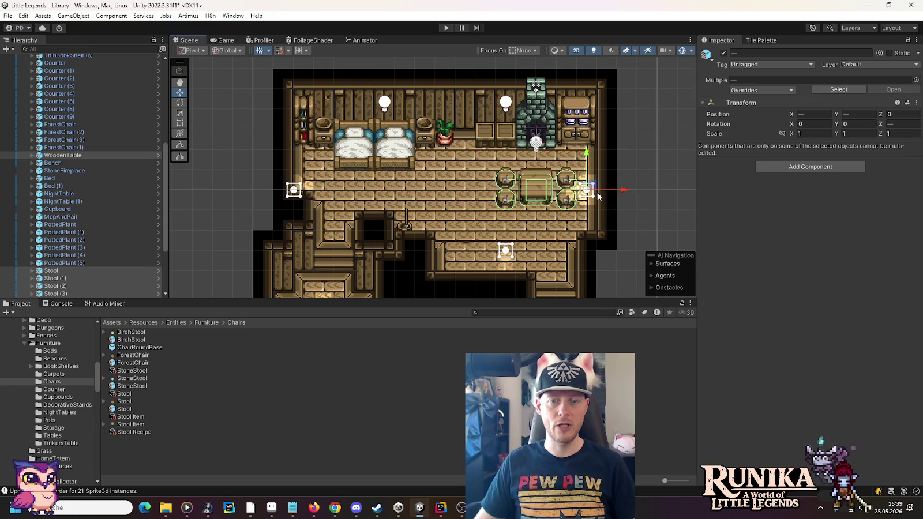
mouse_move(590, 192)
mouse_down()
mouse_move(553, 214)
mouse_move(542, 244)
mouse_move(549, 250)
mouse_up()
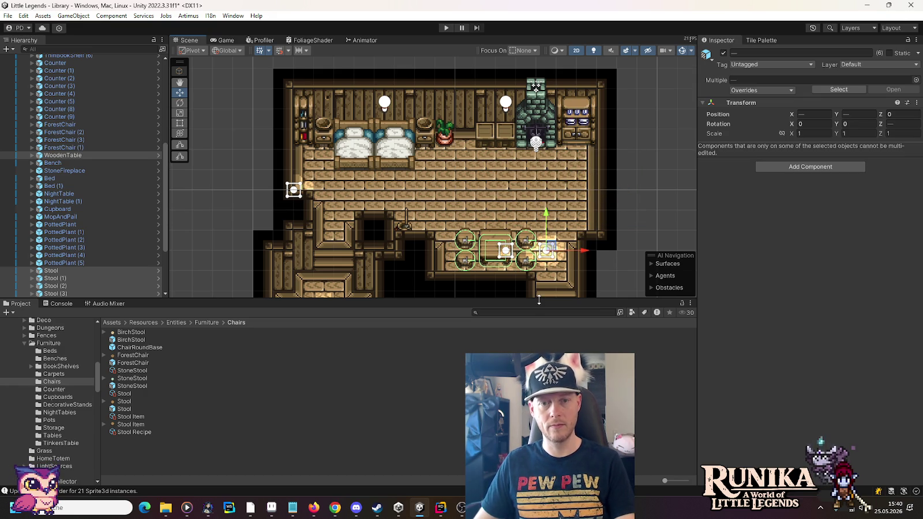
key(ctrl+z)
click(655, 145)
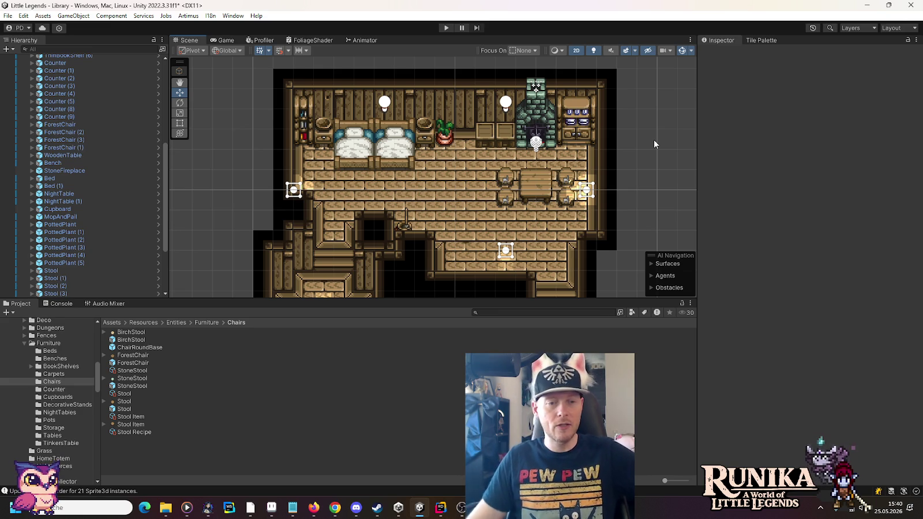
click(335, 508)
Copy Google Sheets rows 28–29 across A:H and select cell A27 in the LibreOffice credits file
scroll(348, 437, down, 3)
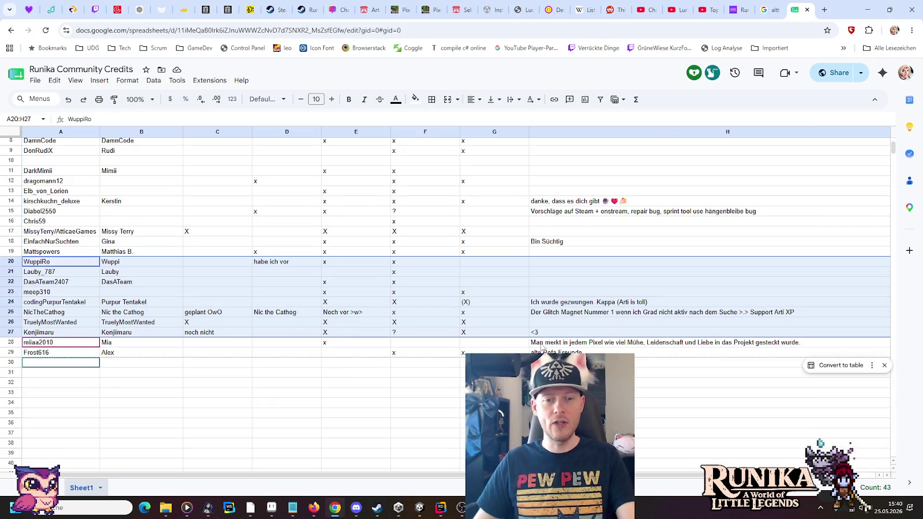
drag(692, 353, 67, 345)
key(ctrl+c)
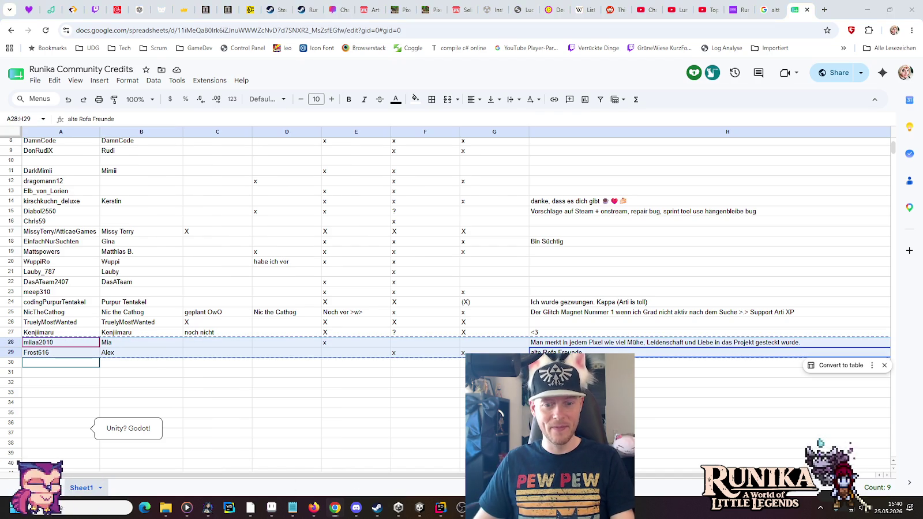
key(alt+Tab)
scroll(53, 283, down, 4)
click(52, 279)
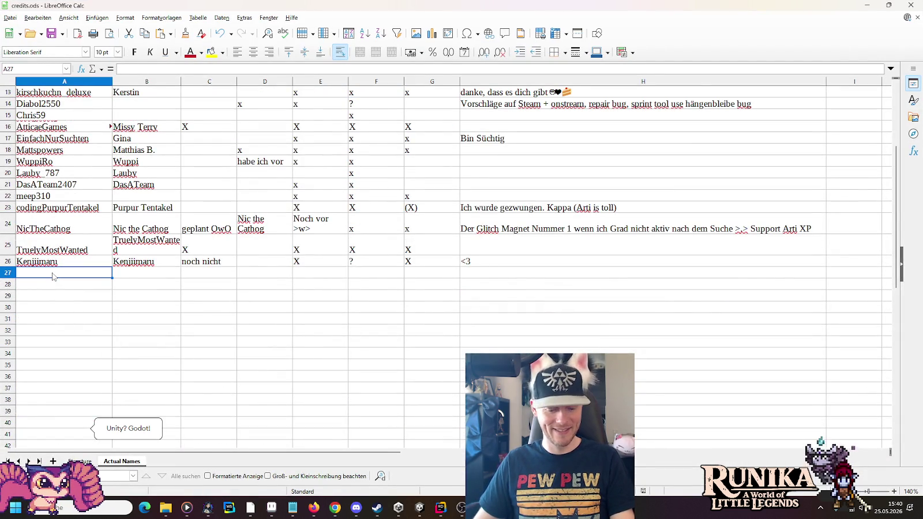
Paste the two rows at A27, then minimise LibreOffice Calc to return to the browser
key(ctrl+v)
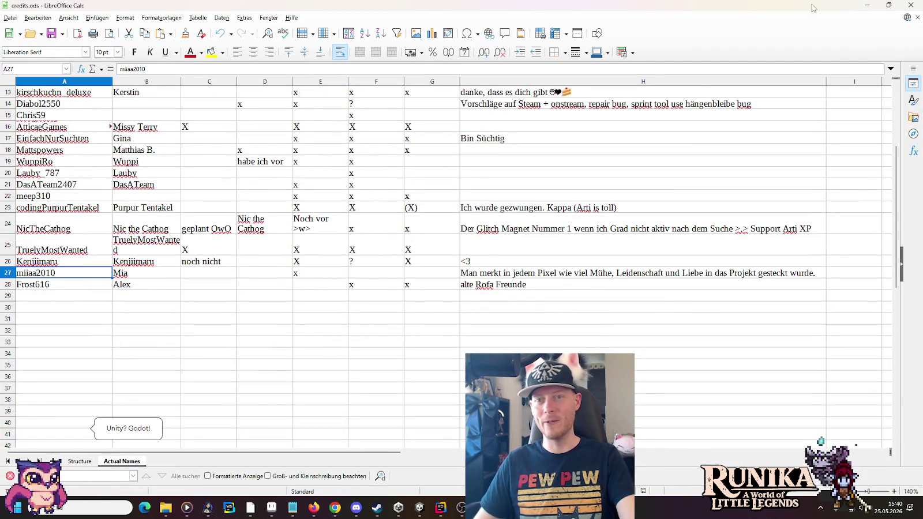
click(866, 5)
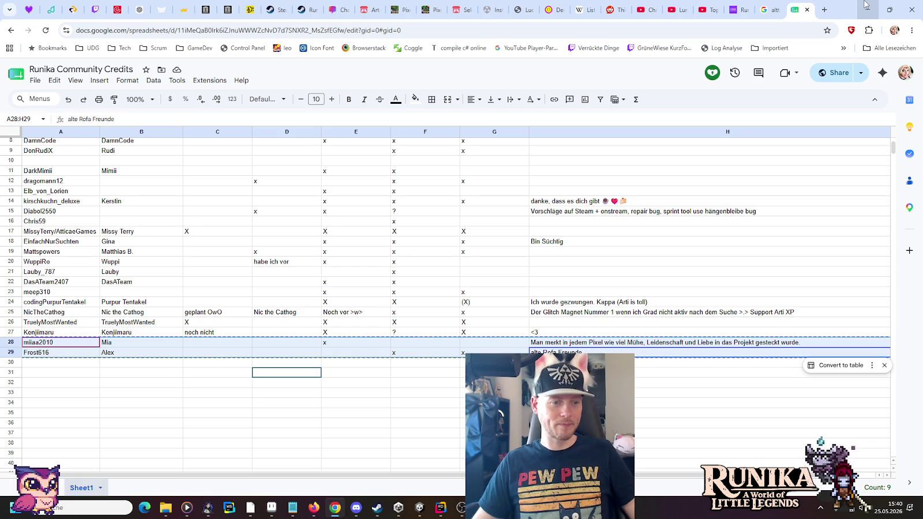
Minimize the Chrome credits window so Unity's Library scene shows again
click(865, 7)
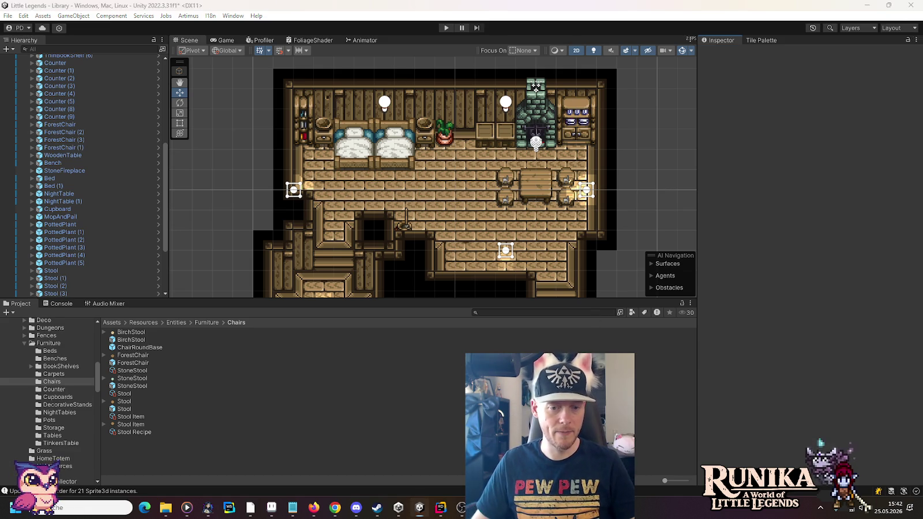
In Calc's Structure sheet, check F1, the Created By heading (F3) and creator line (F5), then return to Chrome
key(alt+Tab)
scroll(112, 350, down, 4)
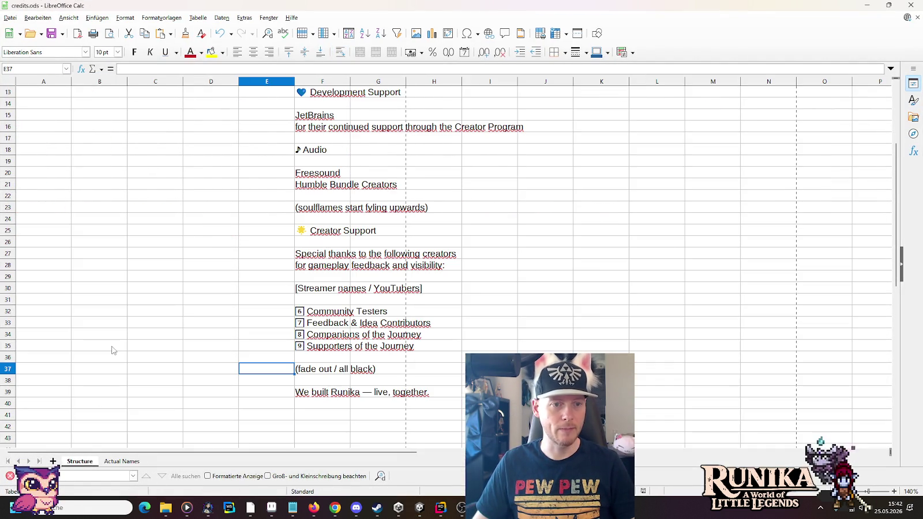
scroll(121, 302, up, 4)
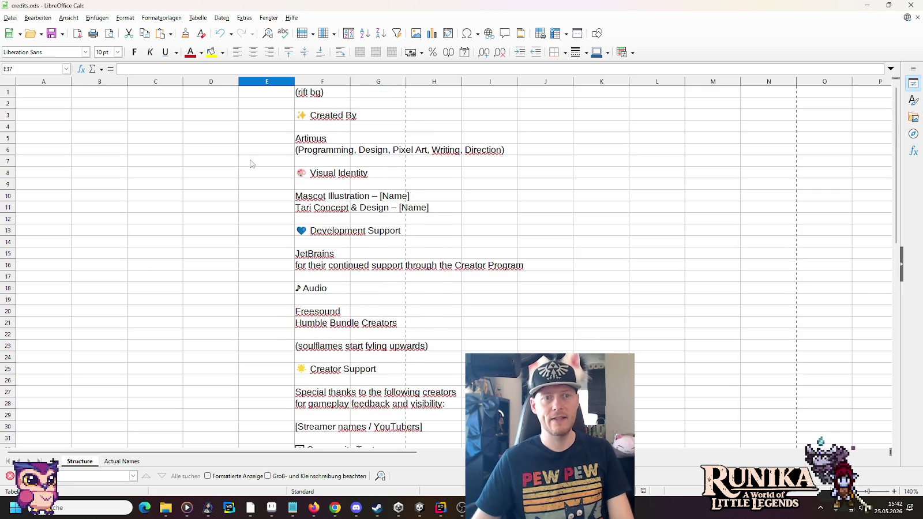
click(312, 93)
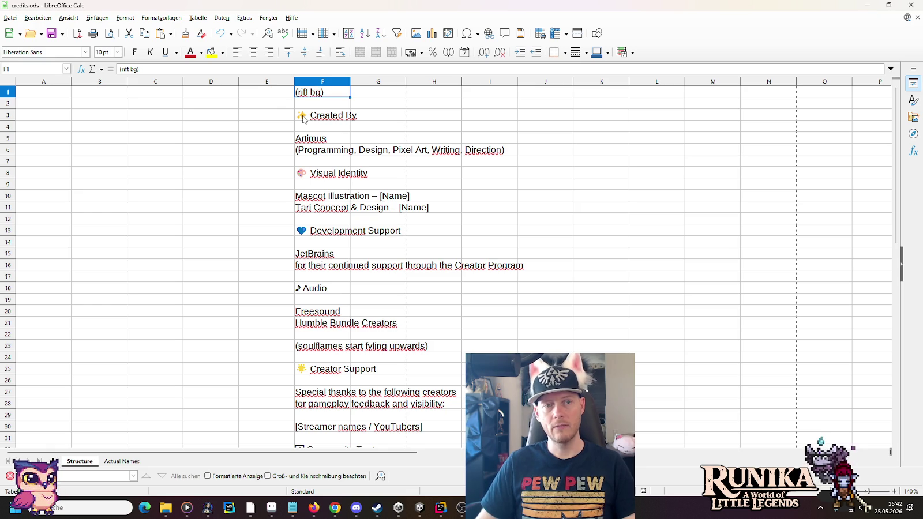
click(304, 119)
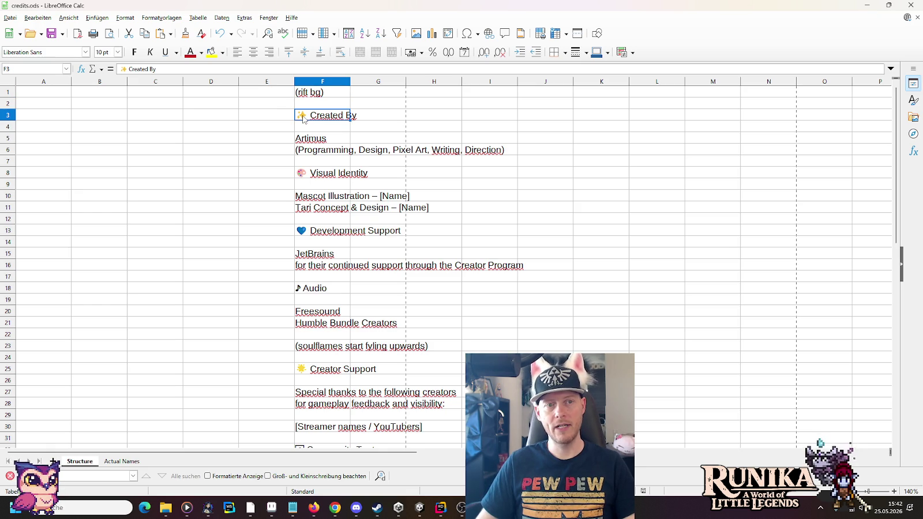
click(306, 144)
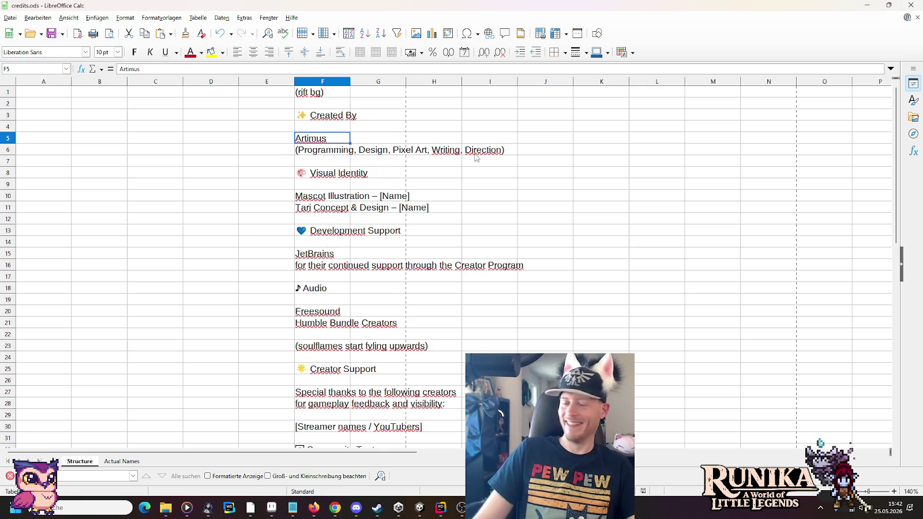
click(335, 507)
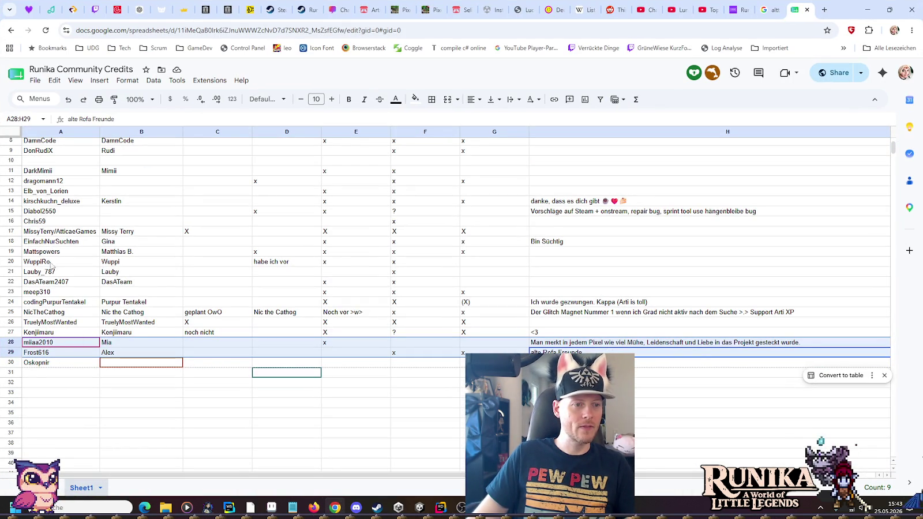
Scroll through the community credits list, then minimize Chrome to reveal LibreOffice Calc
scroll(49, 226, up, 3)
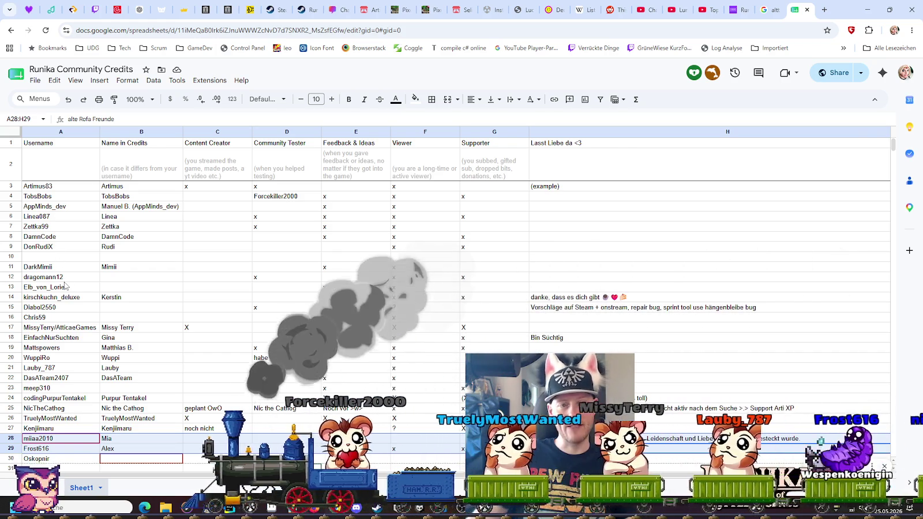
scroll(65, 286, down, 2)
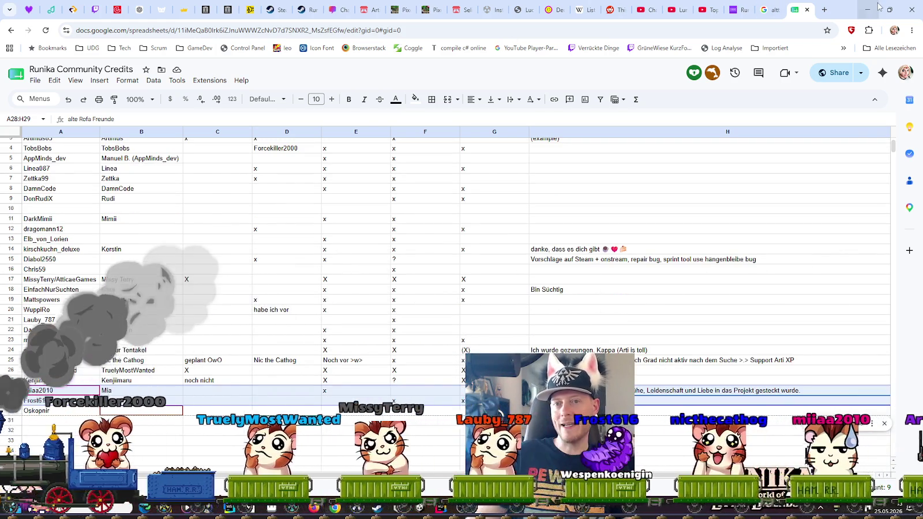
click(876, 10)
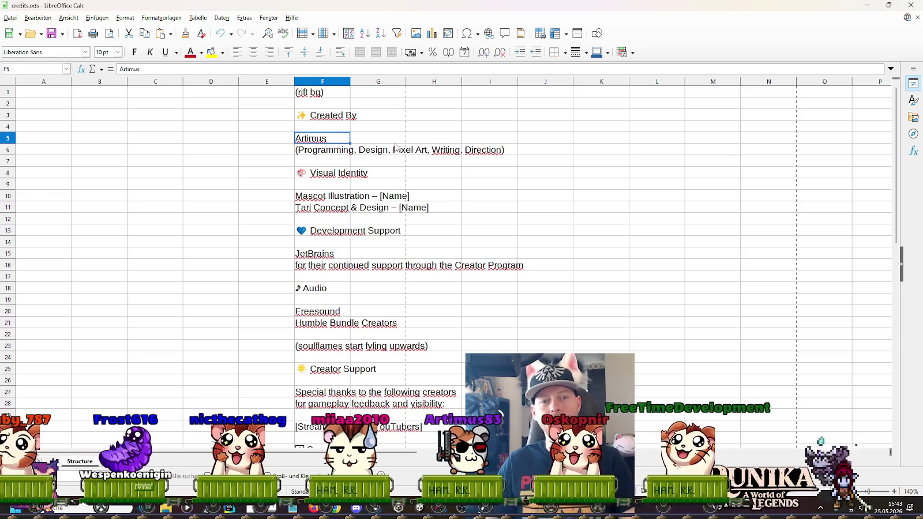
Read the Visual Identity heading (F8) and Mascot Illustration credit (F10), then go back to Google Sheets
click(329, 173)
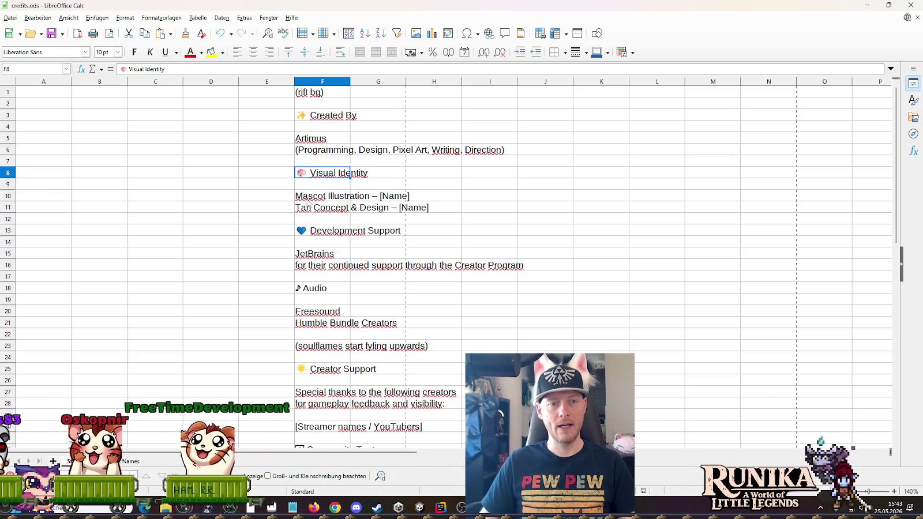
click(307, 196)
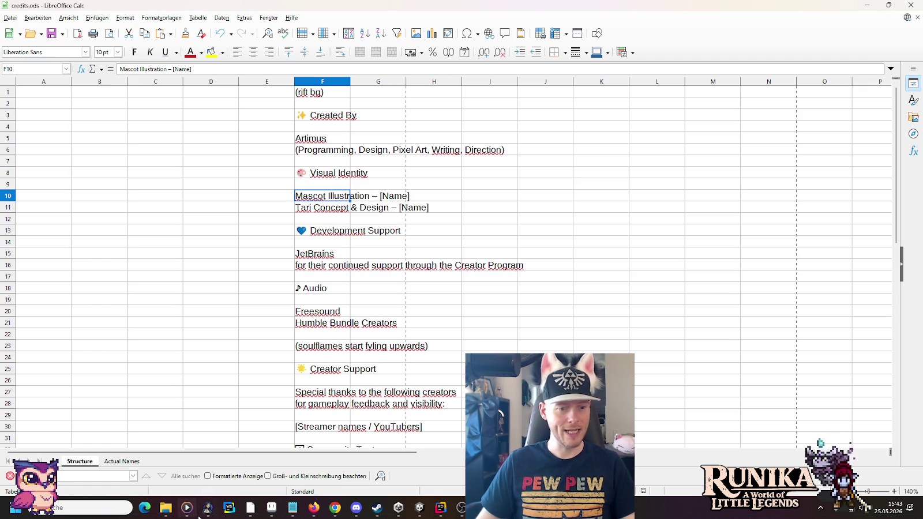
click(331, 508)
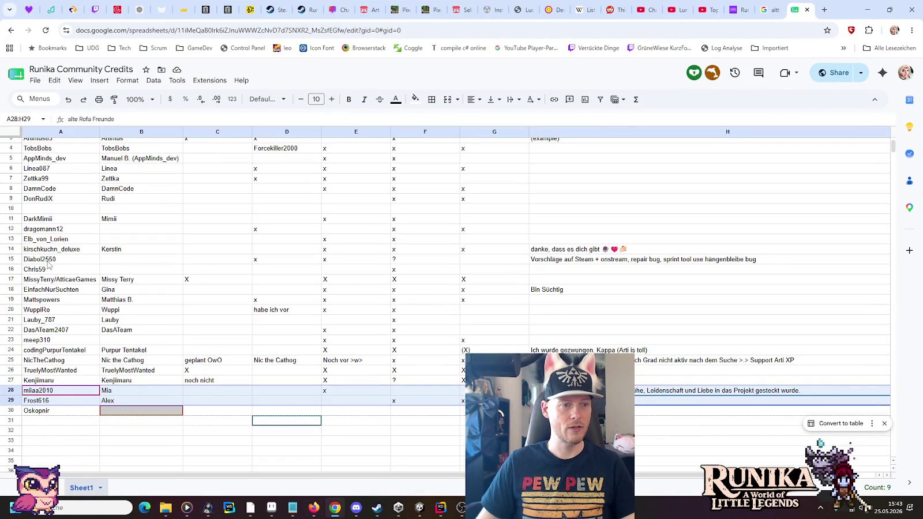
Cut the contributor's username from Community Tester cell D4 and select empty Username cell A10
scroll(49, 265, up, 2)
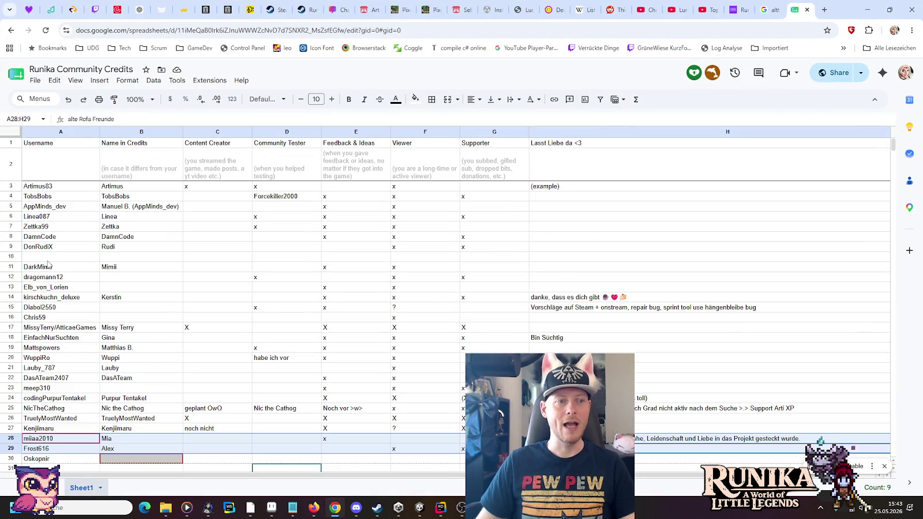
scroll(49, 265, down, 2)
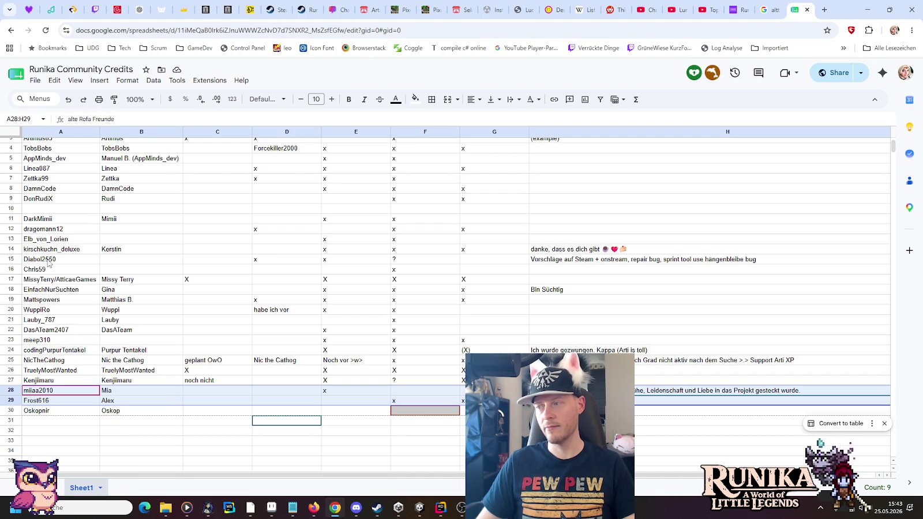
scroll(49, 263, up, 2)
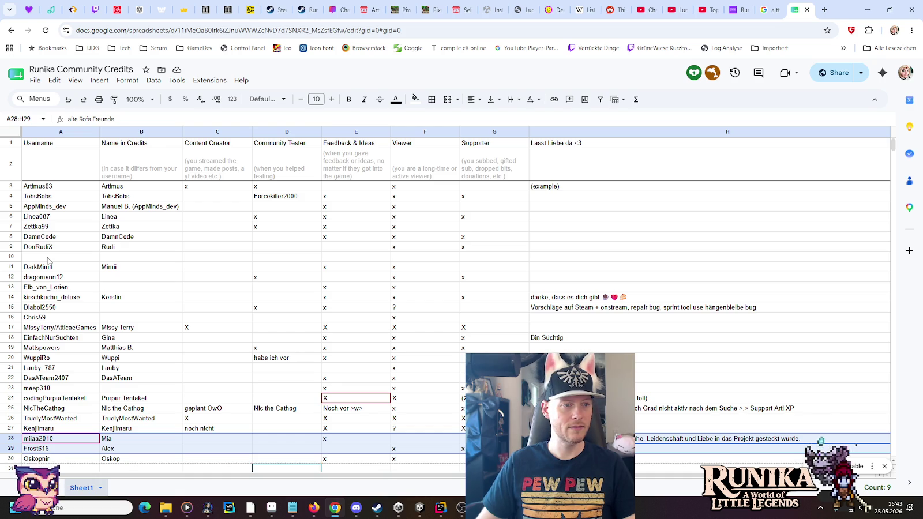
scroll(49, 261, down, 1)
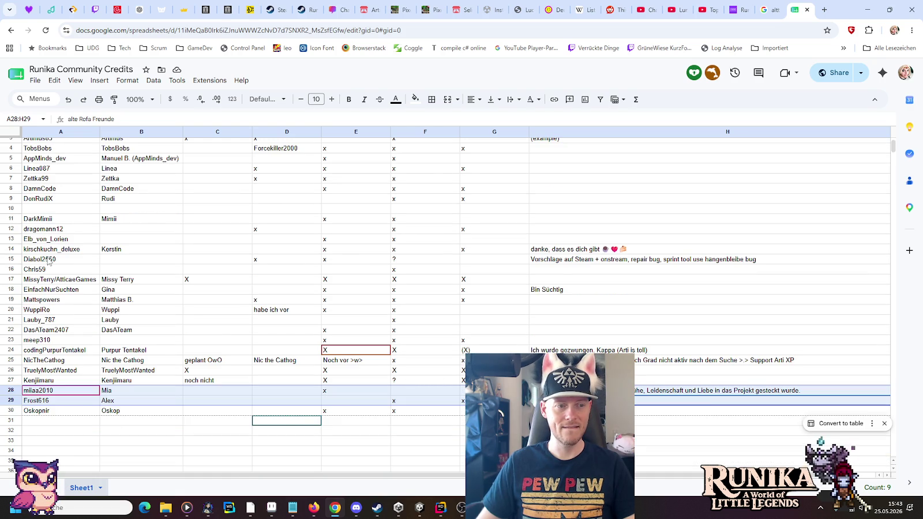
scroll(49, 261, up, 1)
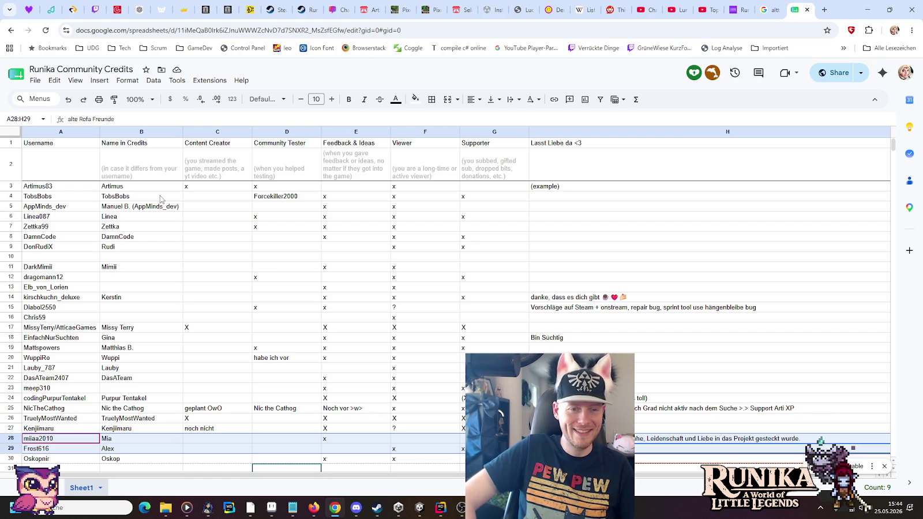
click(278, 201)
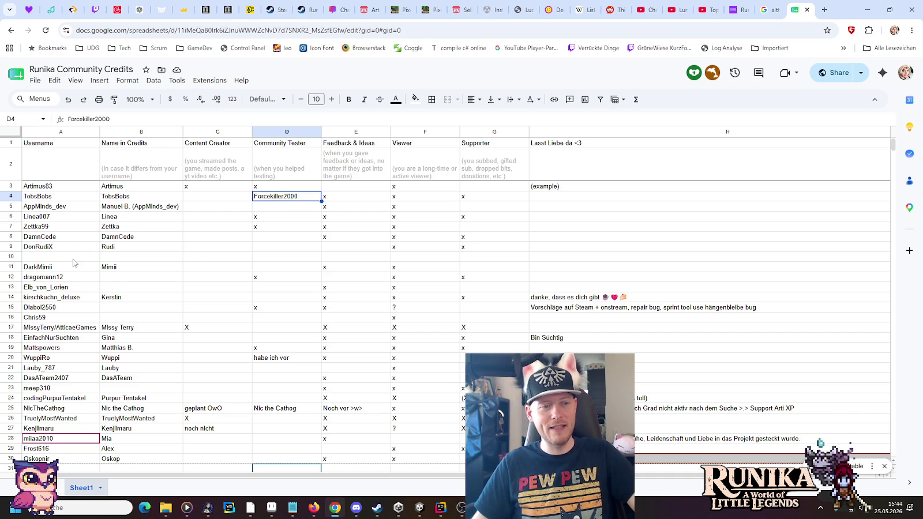
click(317, 211)
click(305, 199)
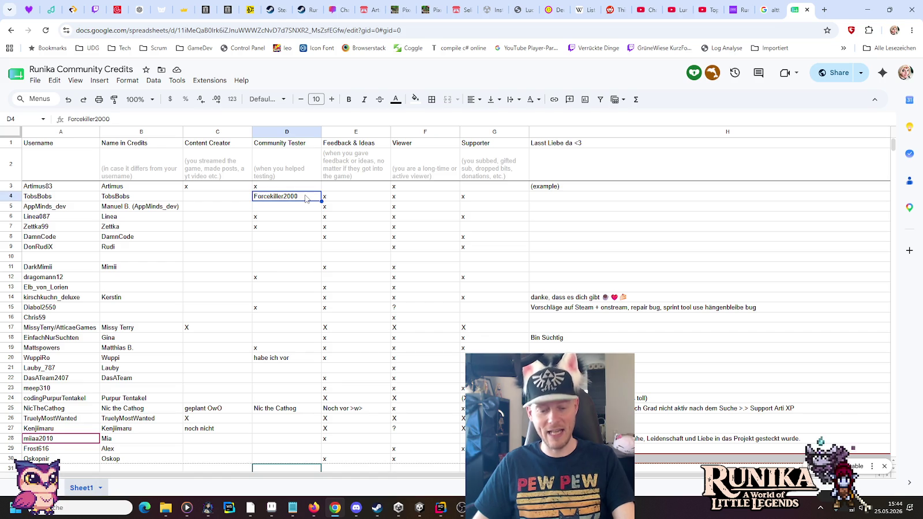
key(ctrl+x)
click(67, 259)
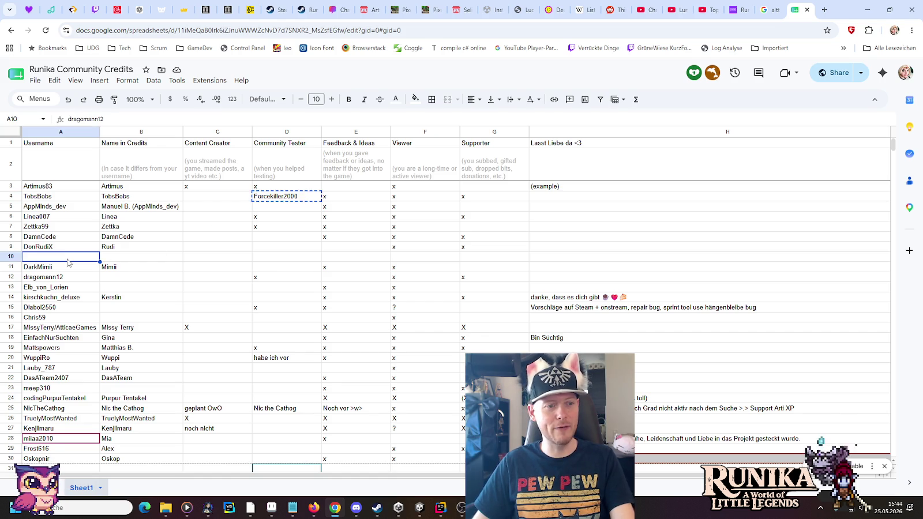
Paste the username into A10 and copy D6's x into D10, confirming D4 is now empty
key(ctrl+v)
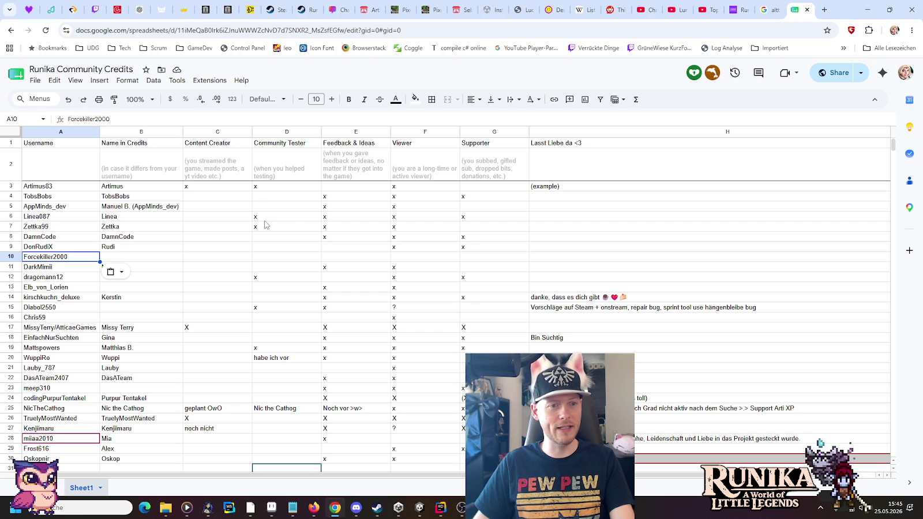
click(265, 218)
key(ctrl+c)
click(260, 258)
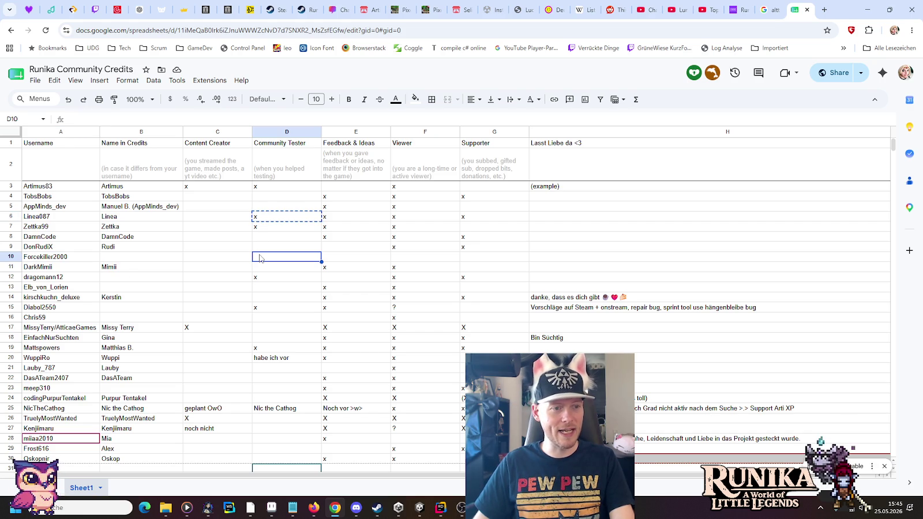
key(ctrl+v)
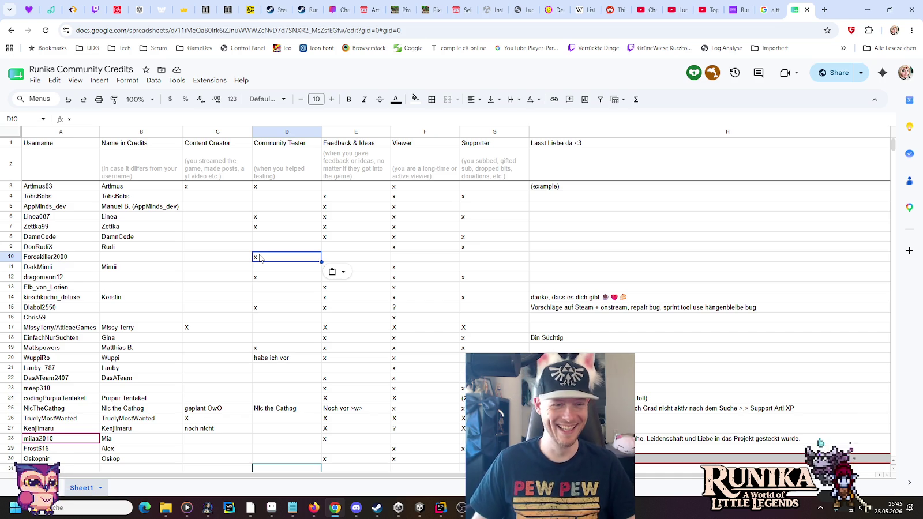
click(267, 196)
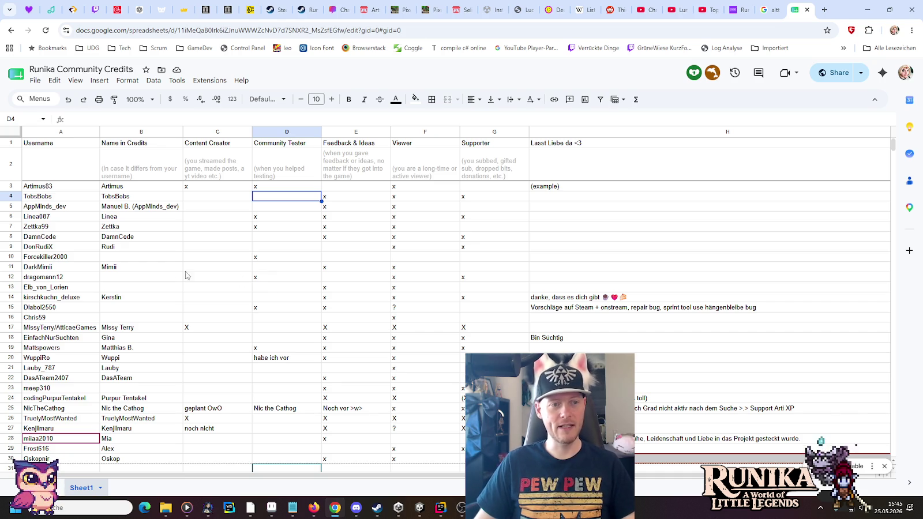
click(124, 259)
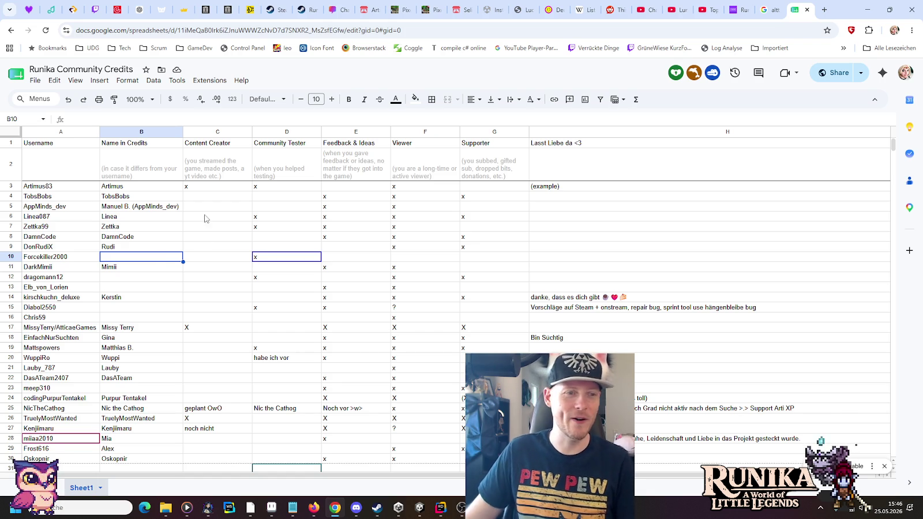
click(64, 190)
Select and copy the credits rows A3 through H30 in Google Sheets
scroll(84, 198, down, 5)
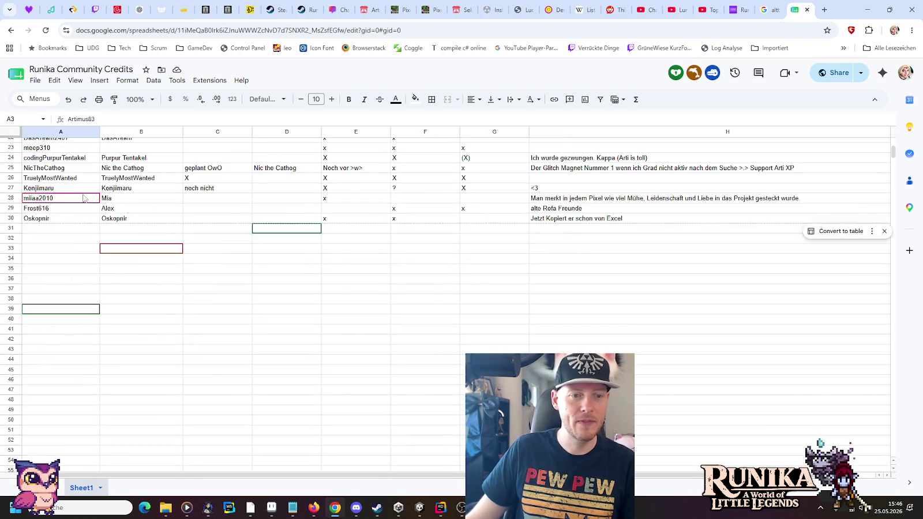
shift+click(554, 271)
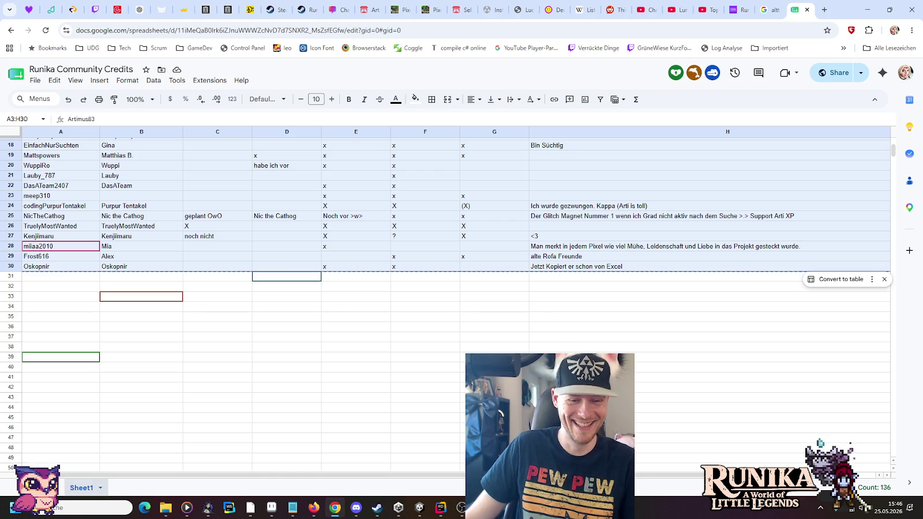
key(alt+Tab)
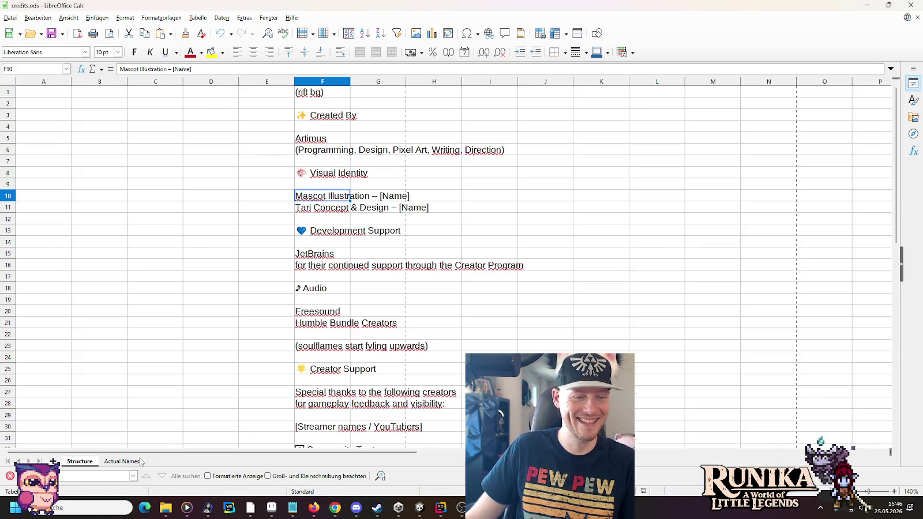
Paste the list at A3 of Calc's Actual Names sheet, then switch to Unity
click(138, 460)
scroll(154, 271, up, 4)
click(75, 177)
key(ctrl+v)
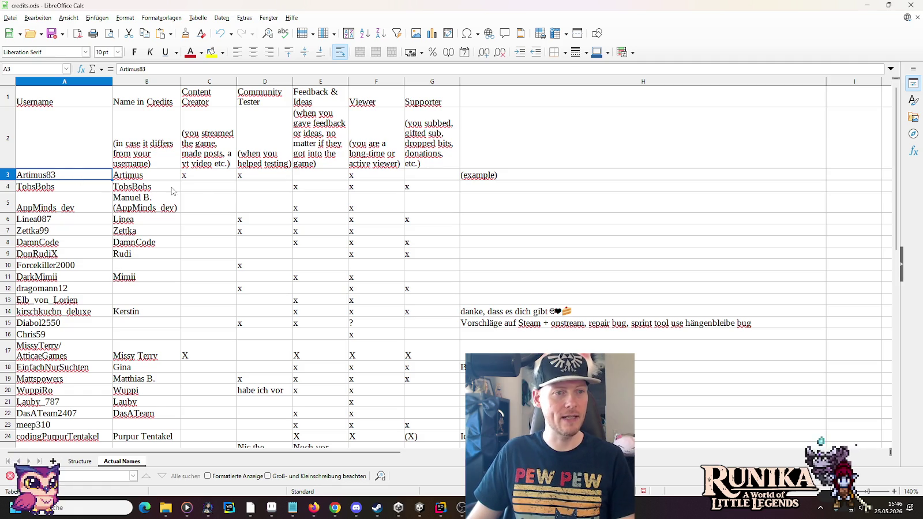
click(241, 191)
scroll(245, 247, down, 3)
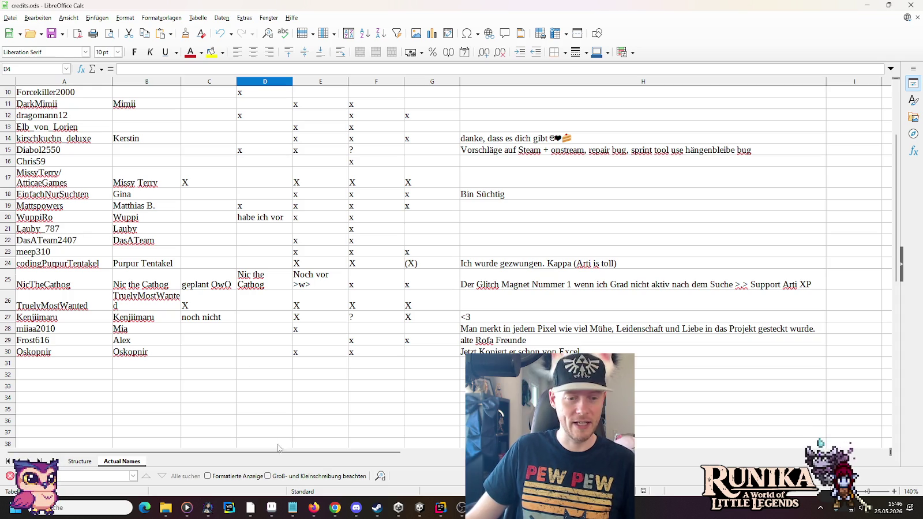
click(425, 510)
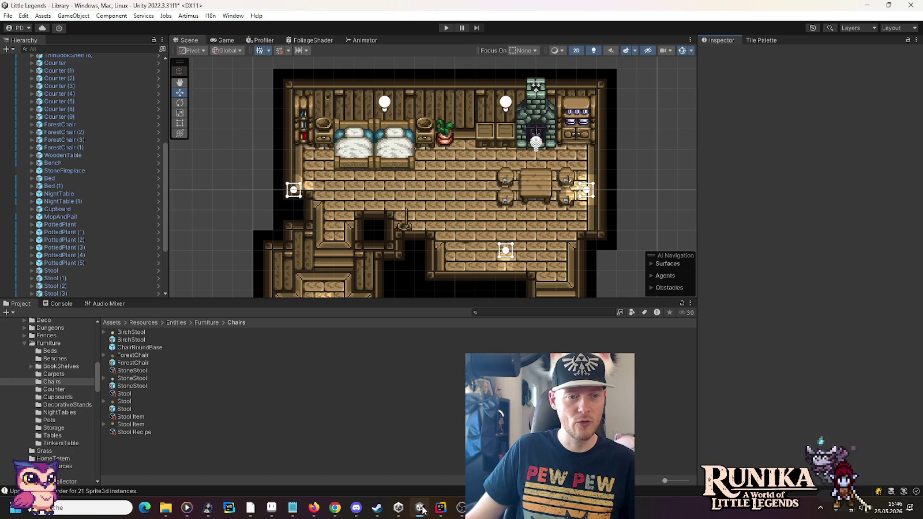
In Google Sheets, copy the row-10 username from A10 into Name in Credits cell B10
mouse_move(283, 512)
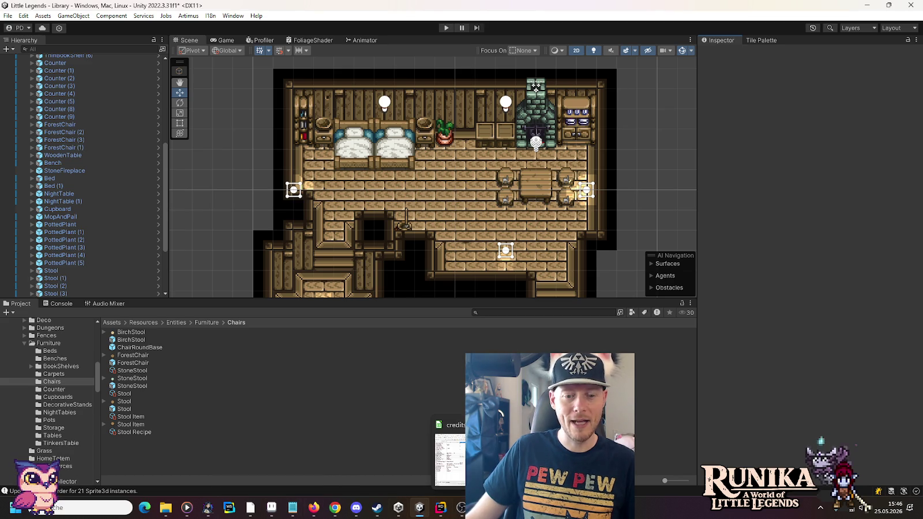
click(336, 509)
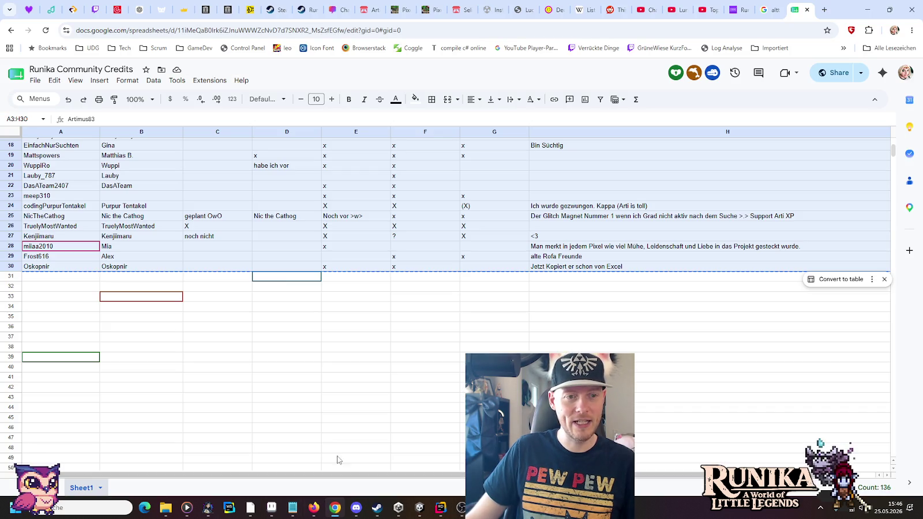
scroll(118, 195, up, 5)
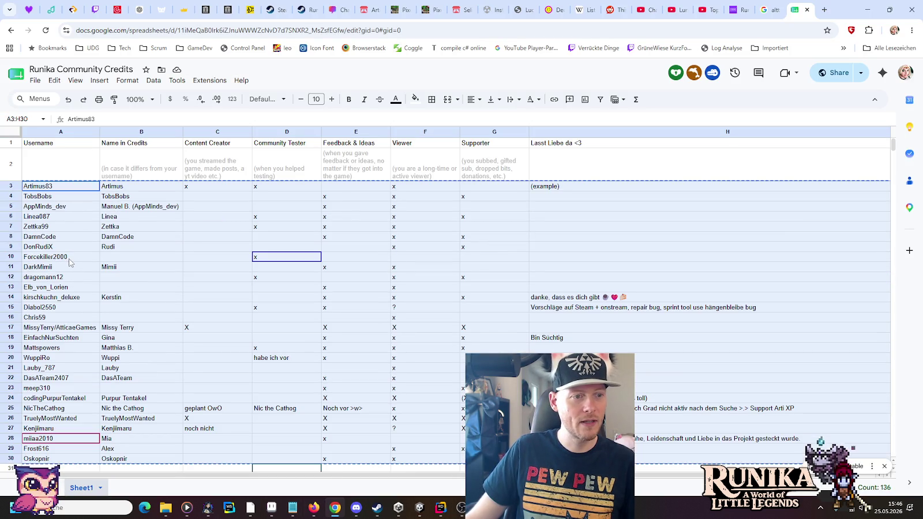
click(69, 260)
key(ctrl+c)
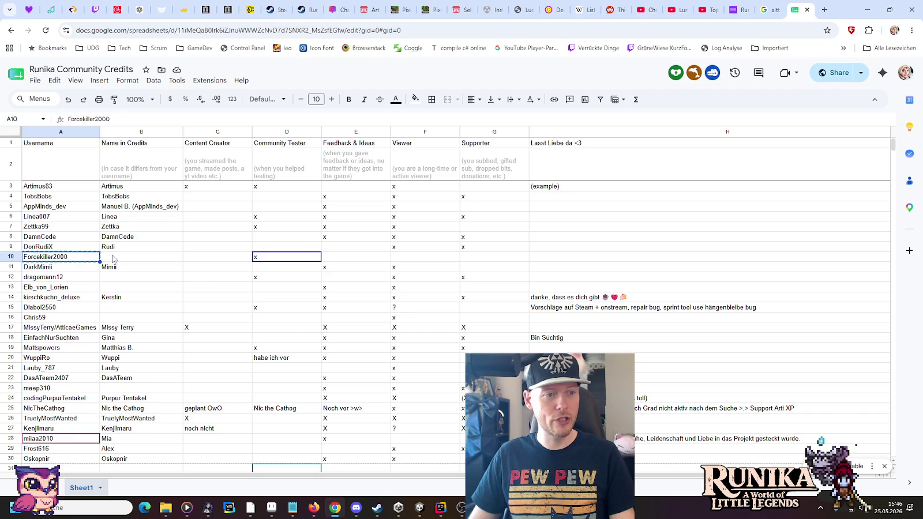
click(114, 259)
key(ctrl+v)
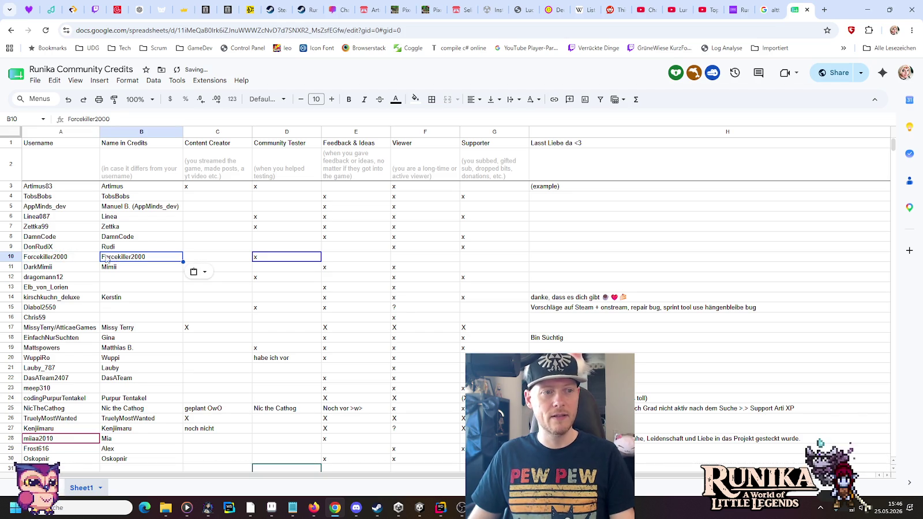
Change the username's trailing 00 to the letters OO, then copy cells A10:B10
double_click(85, 255)
key(BackSpace)
key(BackSpace)
key(BackSpace)
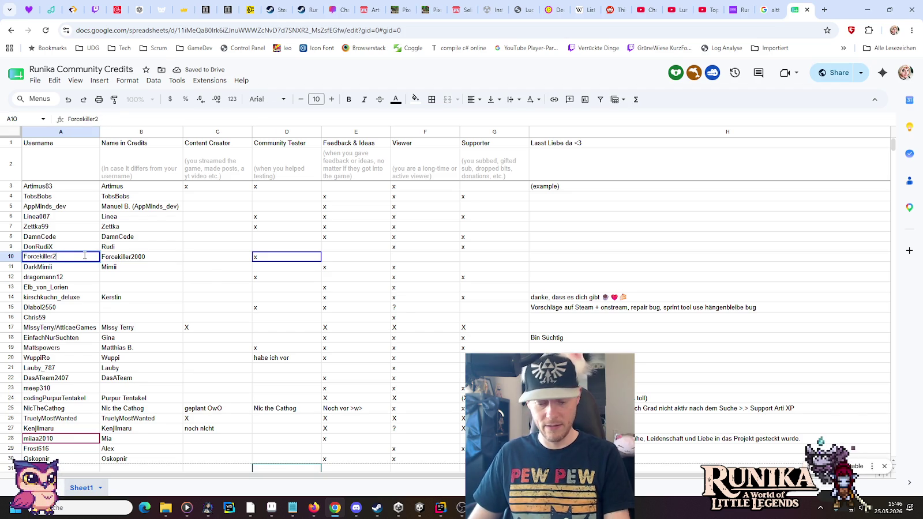
text(OO)
key(Return)
drag(85, 255, 105, 260)
key(ctrl+c)
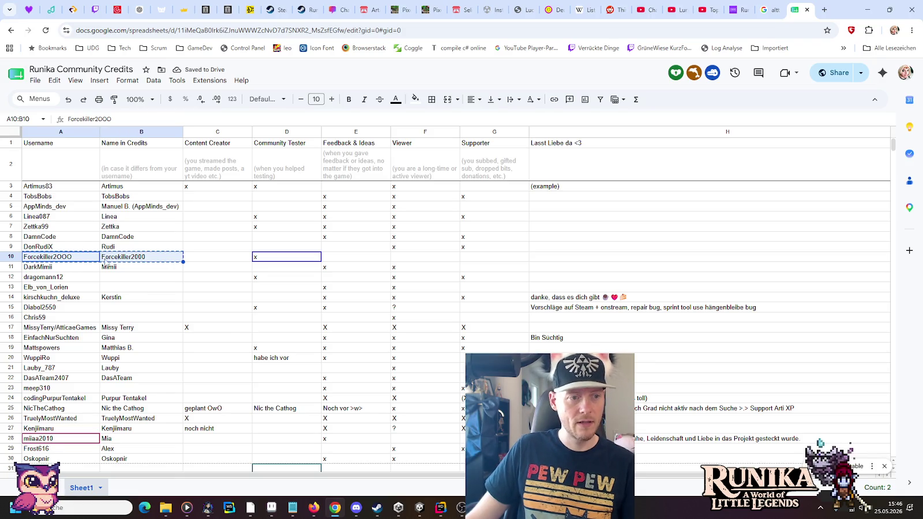
Paste the corrected row into A10:B10 of the LibreOffice credits sheet
key(alt+Tab)
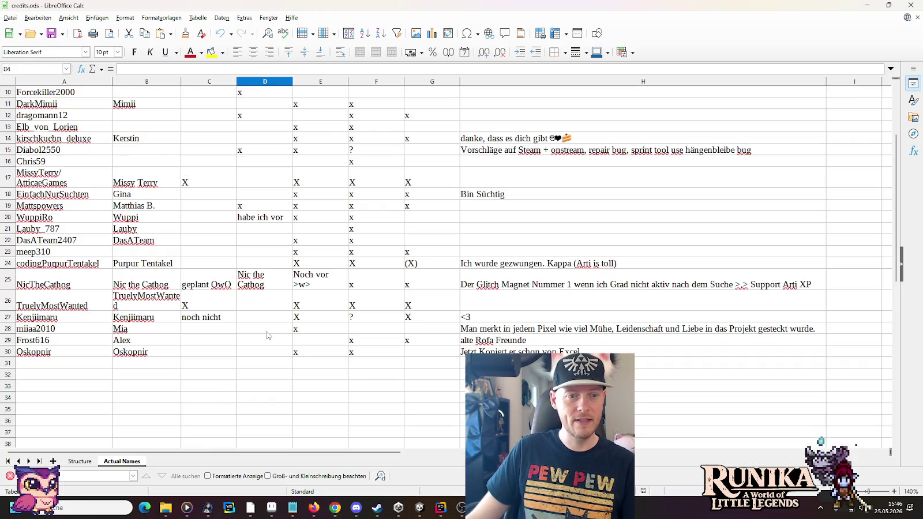
scroll(267, 336, up, 3)
drag(63, 271, 119, 271)
key(ctrl+v)
click(93, 254)
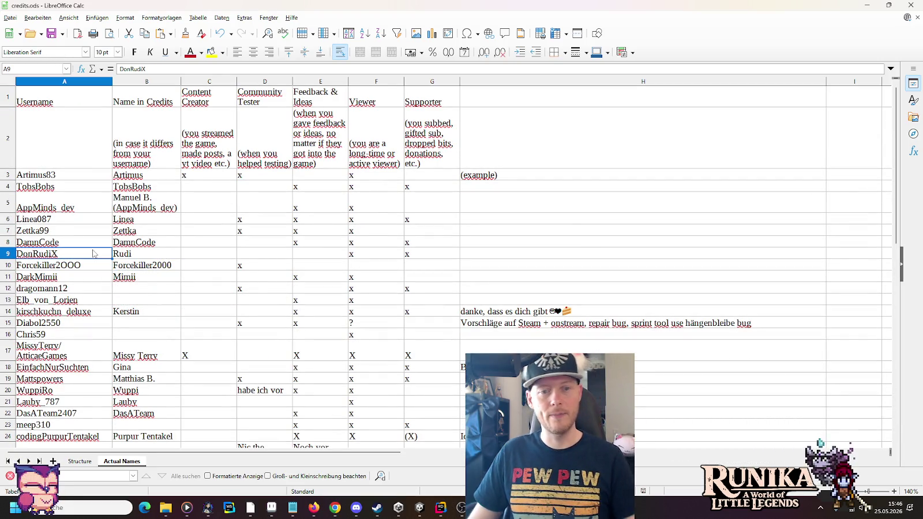
Minimize the Calc and browser windows to get back to Unity
click(868, 5)
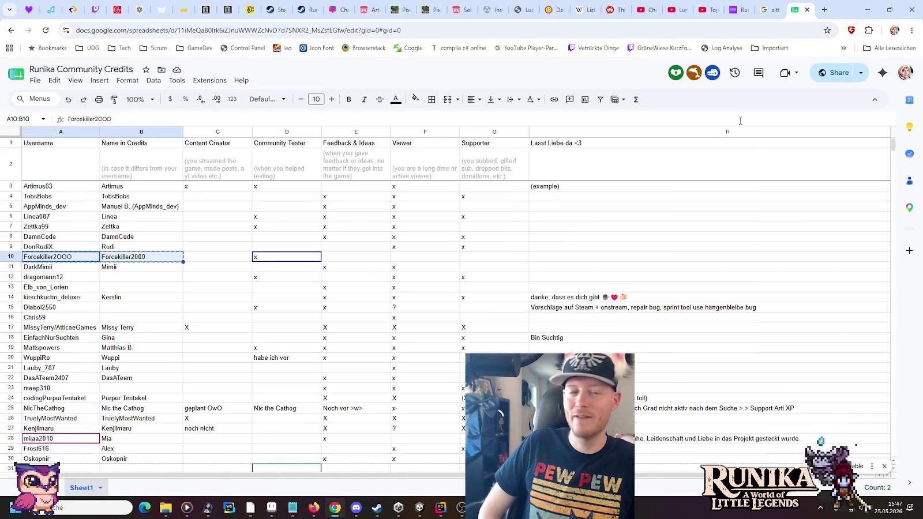
click(867, 9)
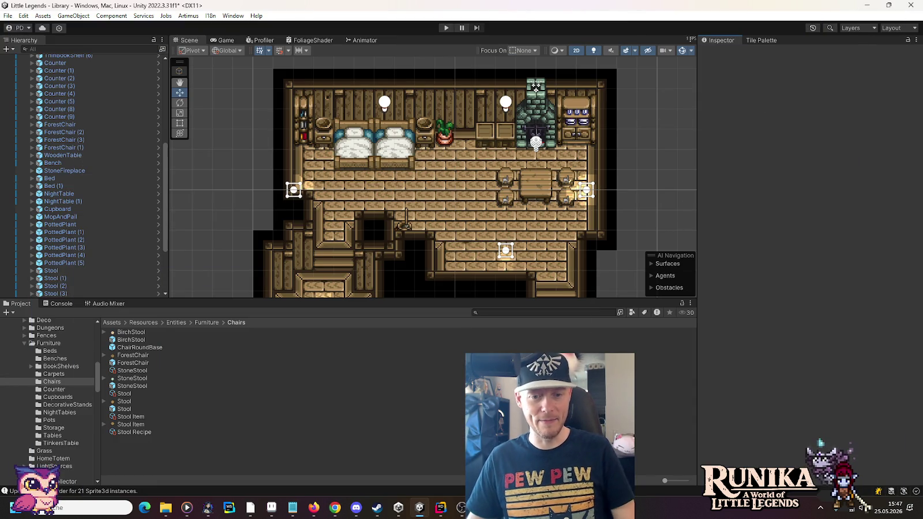
click(867, 5)
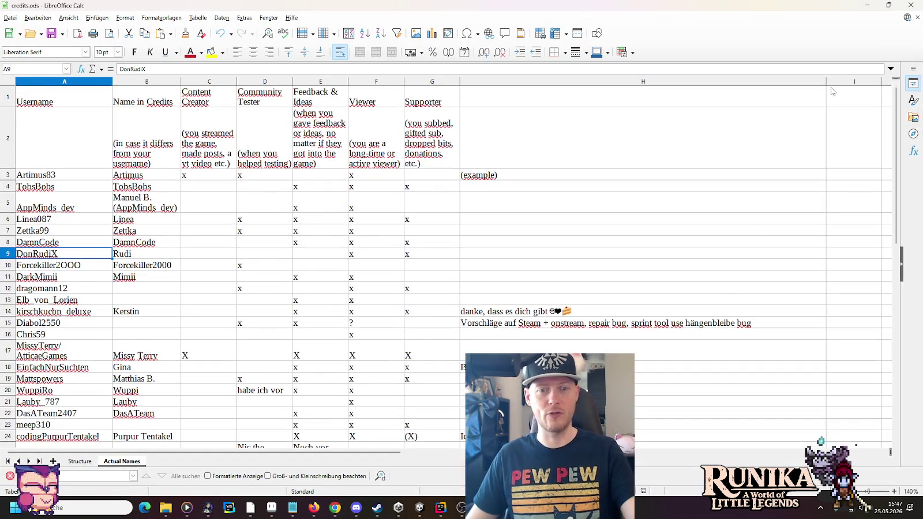
click(867, 6)
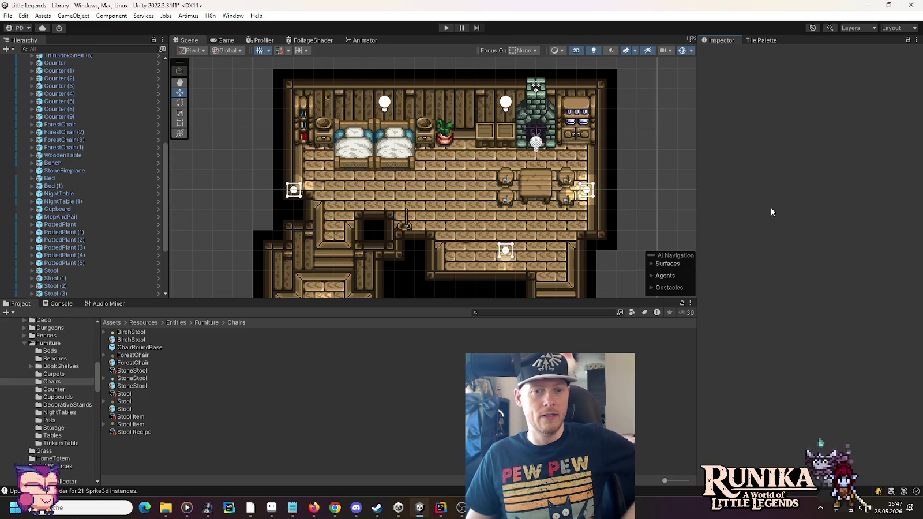
Add a Barrel from the Storage folder, lock it, and set its Position Y to 20
drag(420, 227, 440, 143)
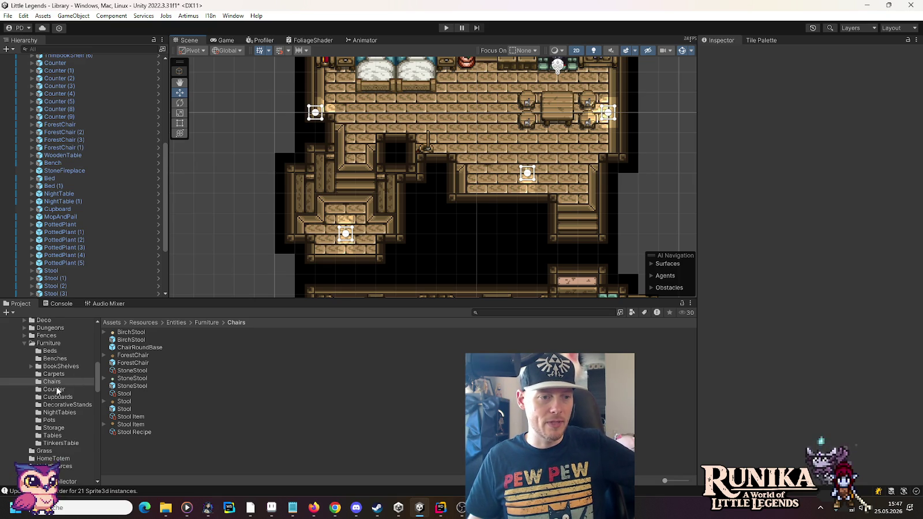
click(51, 430)
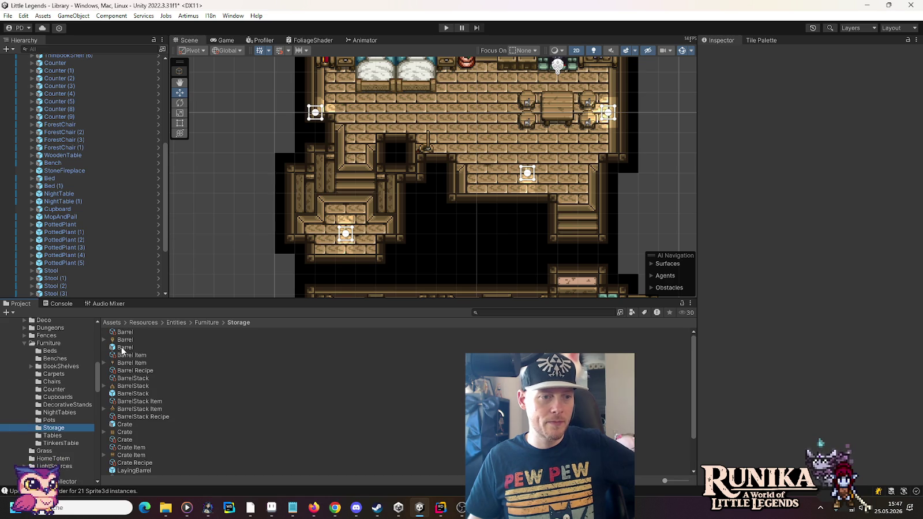
scroll(98, 144, up, 4)
mouse_move(91, 54)
mouse_down()
mouse_move(78, 90)
mouse_move(74, 78)
mouse_up()
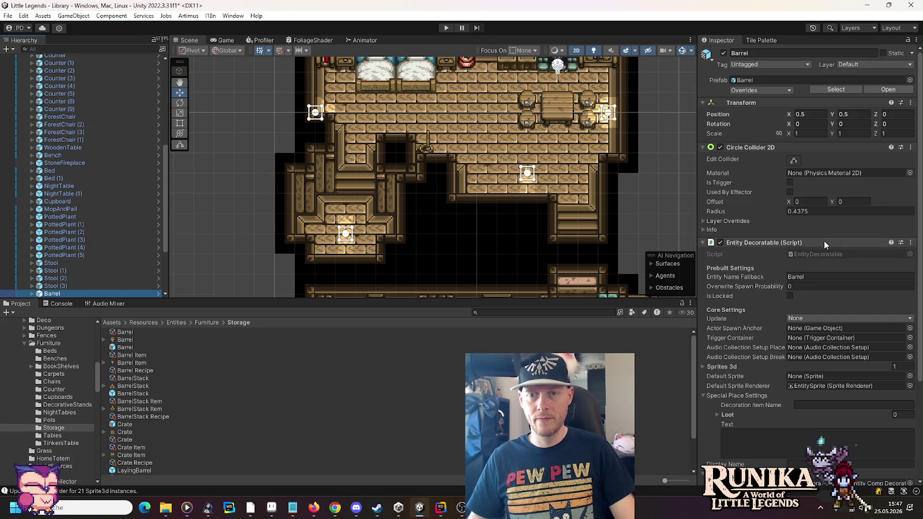
click(790, 296)
click(849, 115)
text(20)
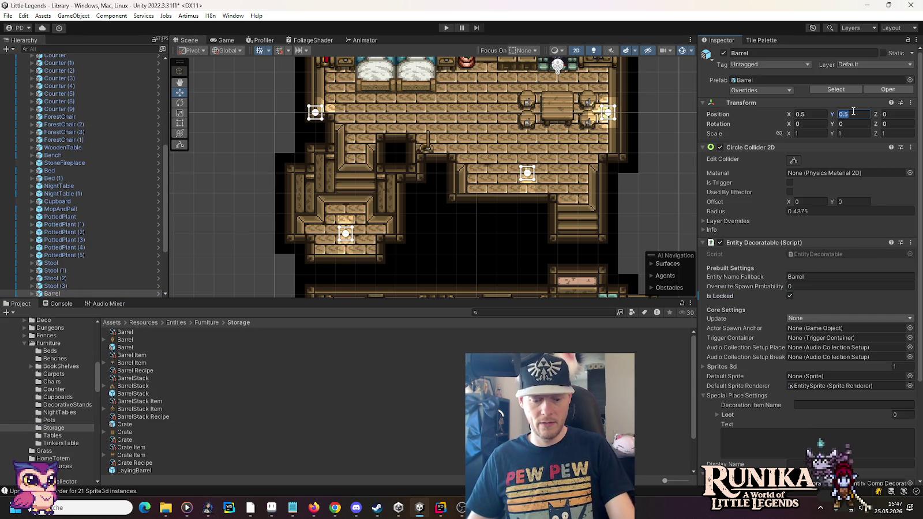
key(Return)
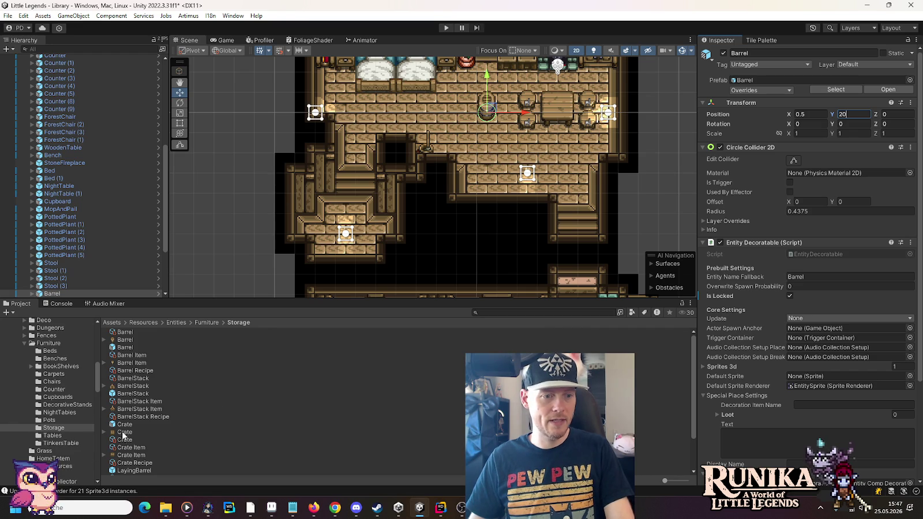
Select the Crate and tick Is Locked
scroll(69, 81, up, 6)
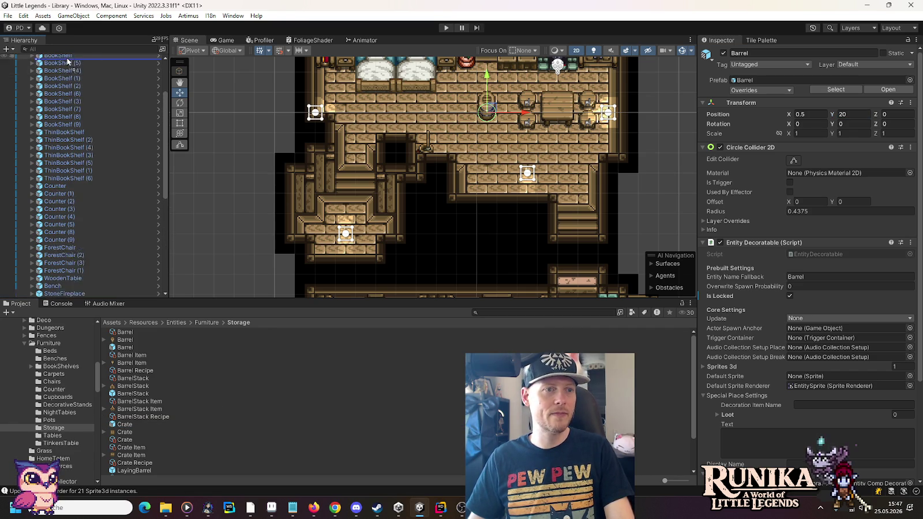
scroll(59, 69, down, 6)
click(51, 294)
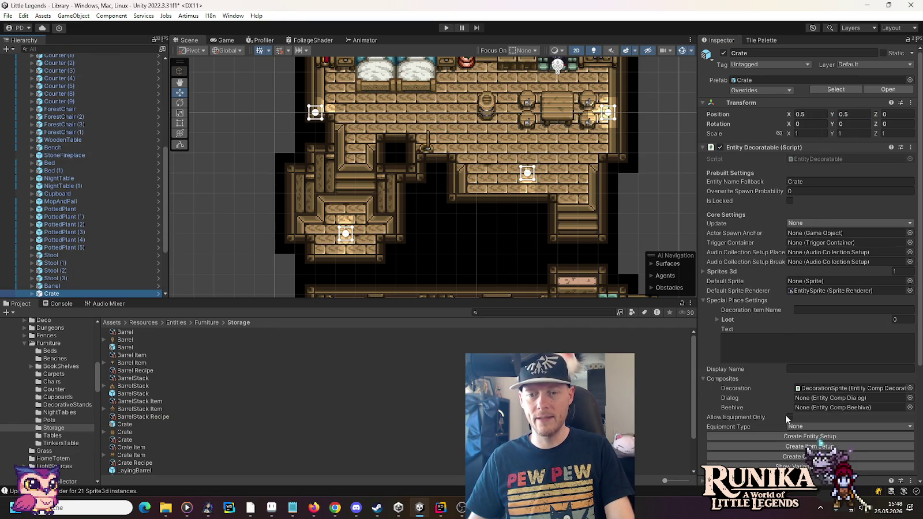
click(790, 201)
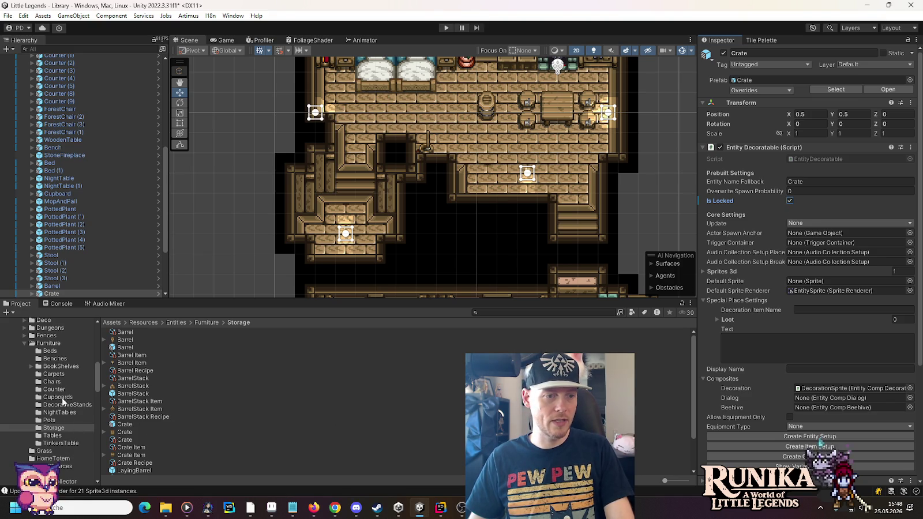
Add a locked WoodenChest from the Chests folder and begin entering its Y position
scroll(43, 338, up, 3)
click(44, 347)
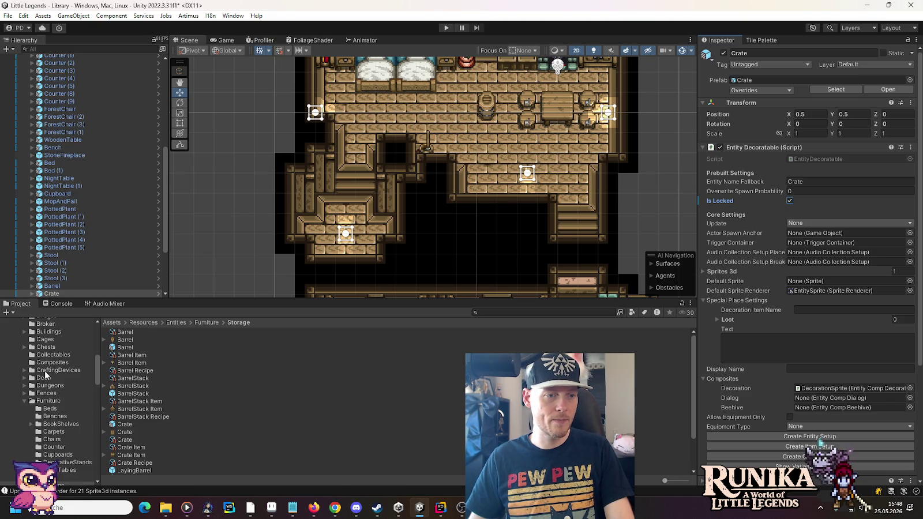
scroll(189, 429, down, 5)
scroll(186, 432, down, 5)
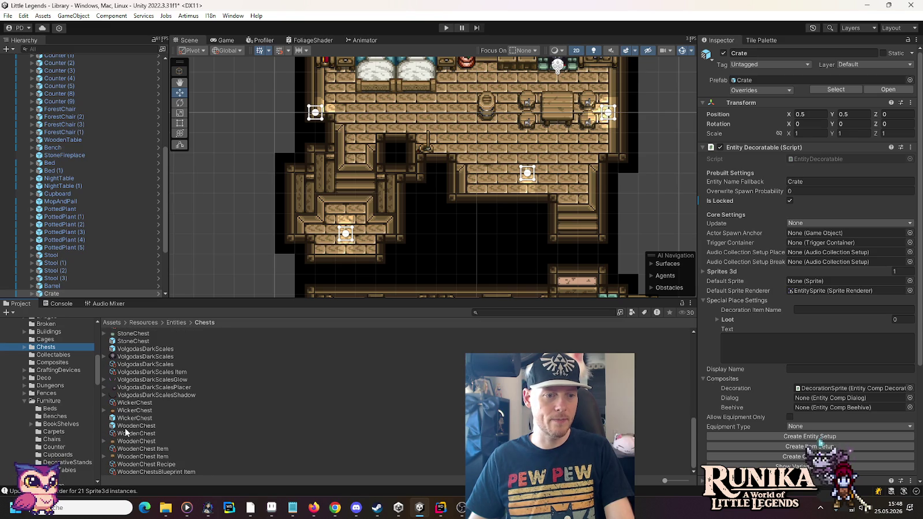
scroll(128, 430, up, 1)
scroll(75, 63, up, 4)
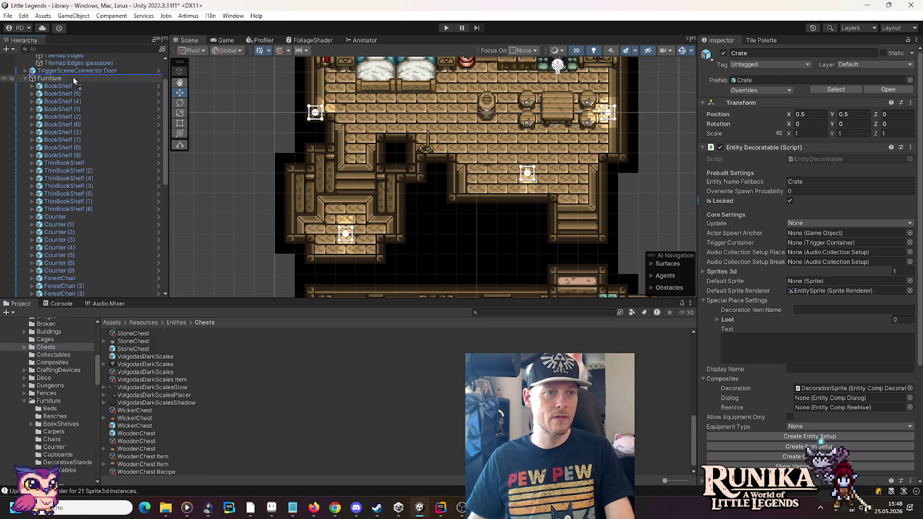
key(Down)
click(790, 324)
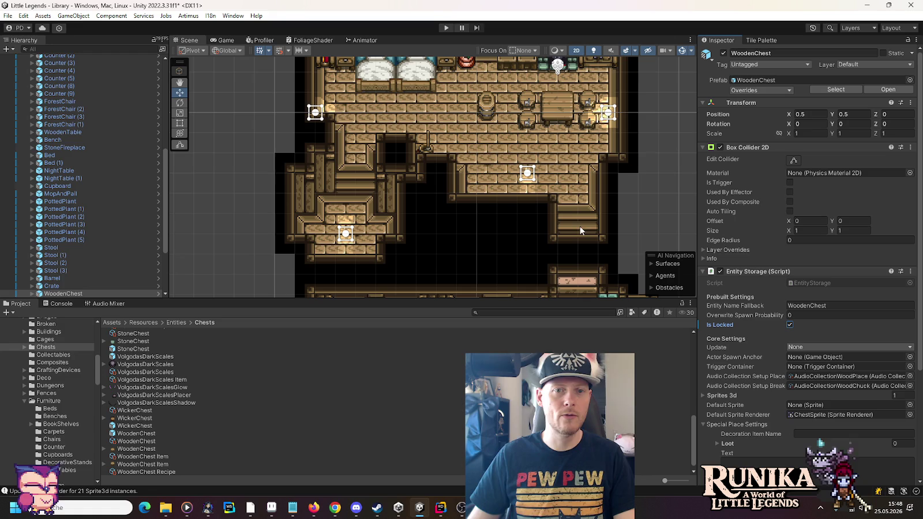
click(845, 114)
text(20)
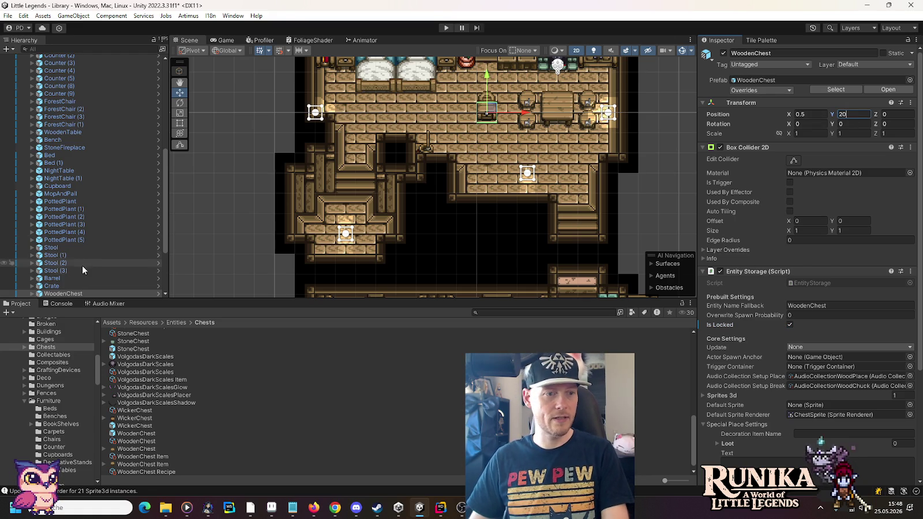
click(105, 286)
click(875, 118)
Set the crate's Y to 20 and drag the crate, wooden chest and barrel into the lower-left room
click(845, 114)
text(20)
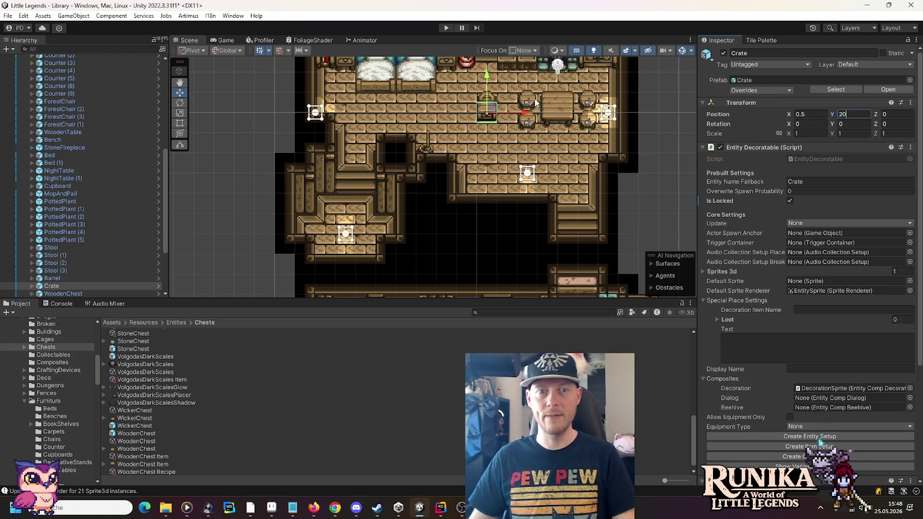
mouse_move(486, 111)
mouse_down()
mouse_move(388, 206)
mouse_move(326, 209)
mouse_move(395, 203)
mouse_move(521, 154)
mouse_up()
click(489, 114)
mouse_move(489, 114)
mouse_down()
mouse_move(334, 191)
mouse_move(330, 202)
mouse_move(391, 234)
mouse_move(385, 215)
mouse_move(385, 225)
mouse_up()
click(488, 105)
mouse_move(488, 105)
mouse_down()
mouse_move(367, 161)
mouse_move(308, 224)
mouse_up()
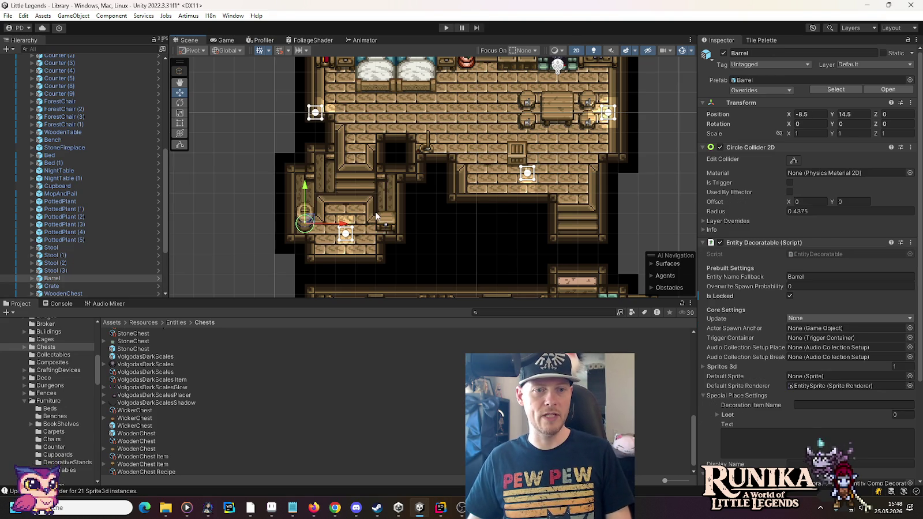
click(520, 156)
drag(519, 156, 332, 200)
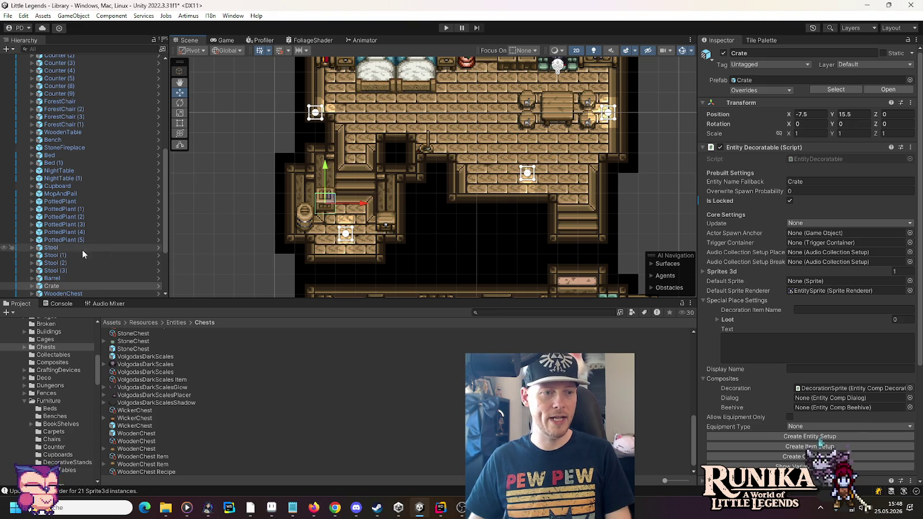
Give the crate's DecorationSprite the WoodenChest sprite after briefly trying the Crate sprite
scroll(82, 252, down, 4)
click(32, 200)
click(39, 207)
click(56, 217)
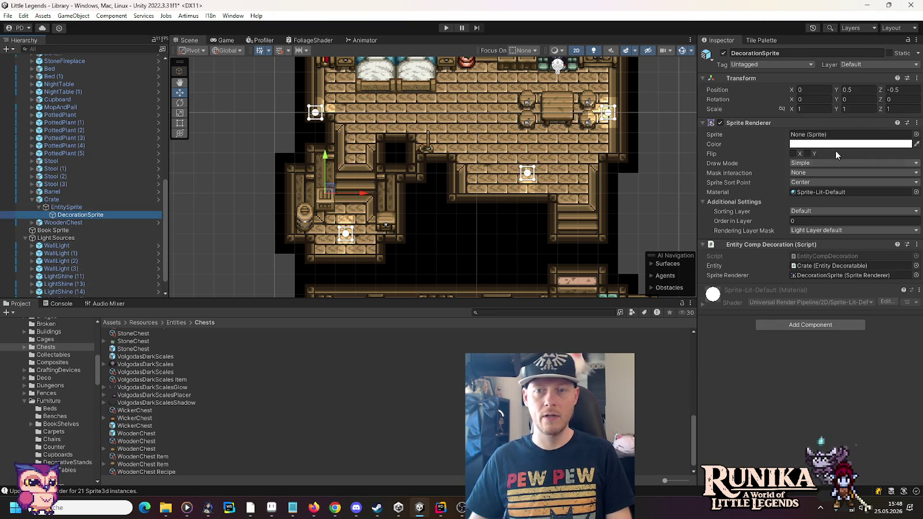
click(910, 124)
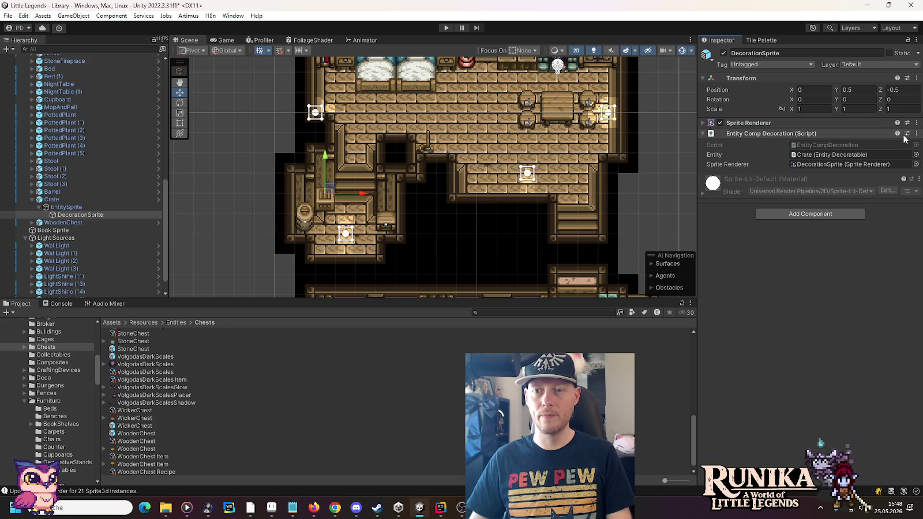
click(767, 124)
click(917, 134)
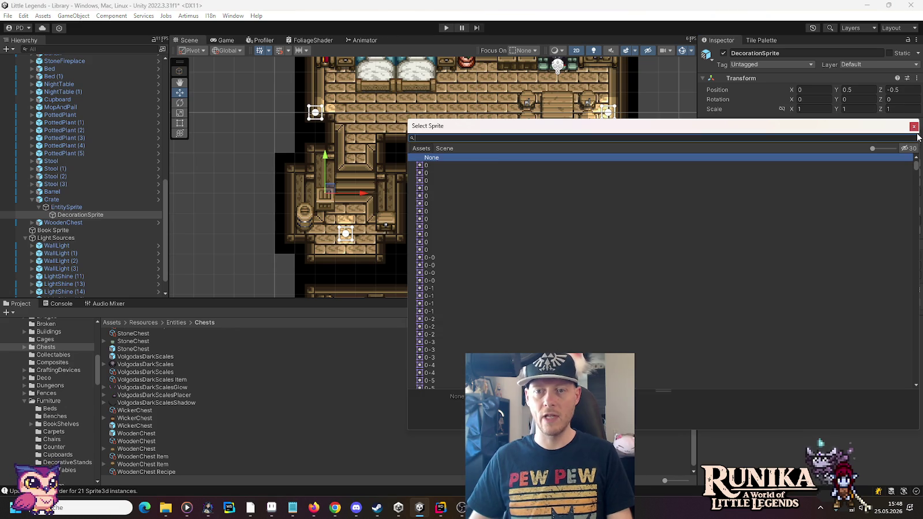
text(crate)
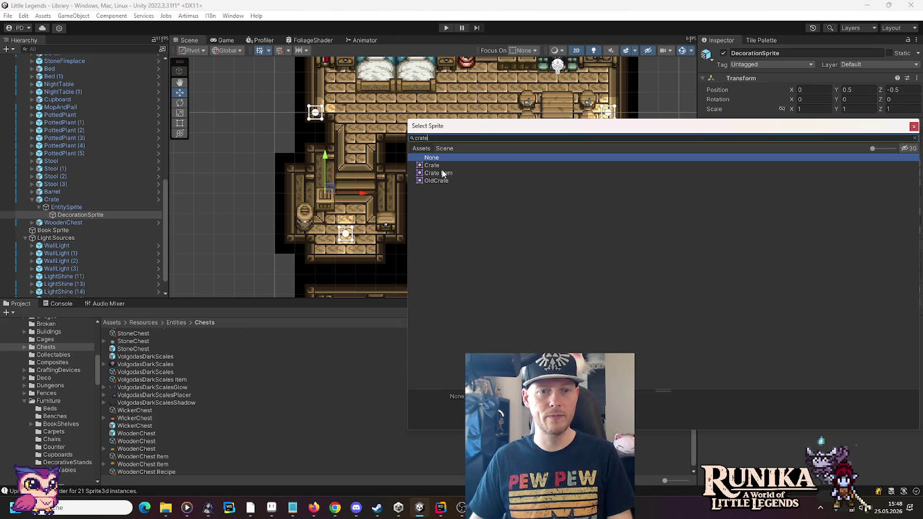
double_click(438, 165)
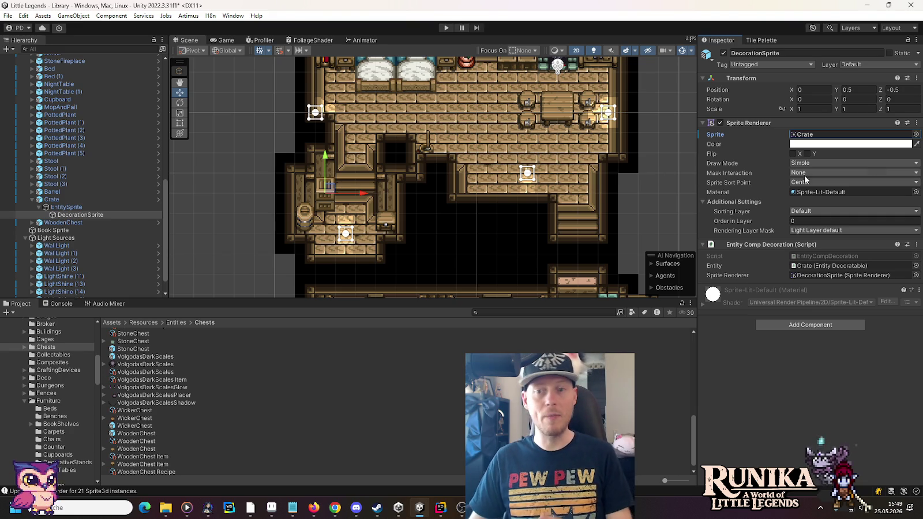
click(916, 135)
text(oodenc)
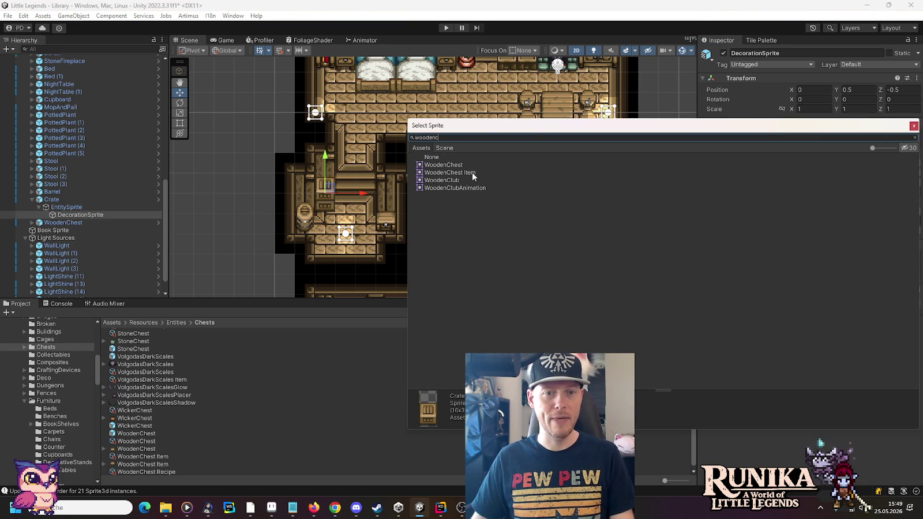
click(460, 165)
double_click(460, 165)
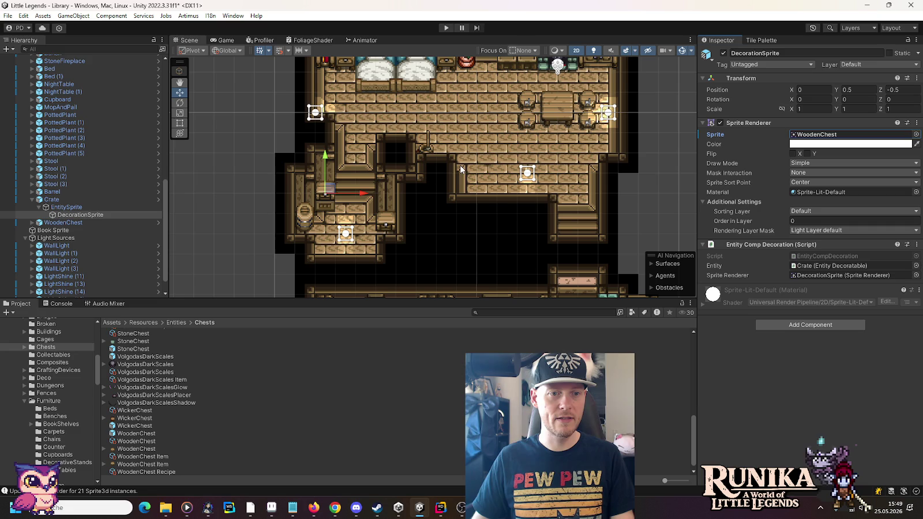
Zoom the Scene view out to show the library's lower rooms
scroll(327, 230, up, 2)
scroll(327, 230, up, 1)
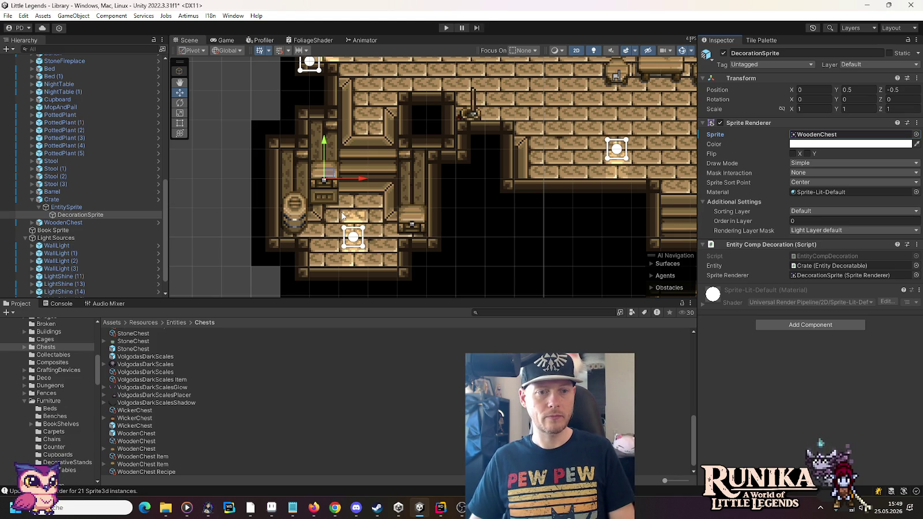
scroll(341, 216, down, 2)
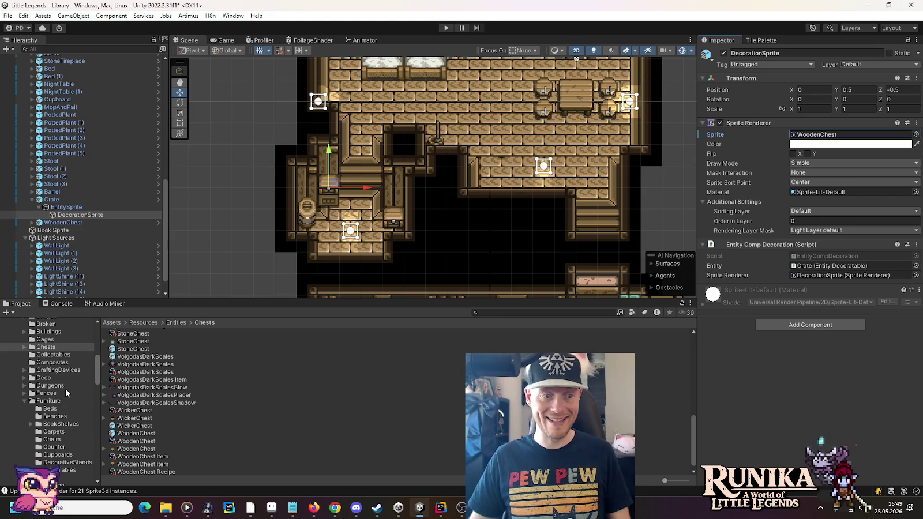
scroll(67, 396, down, 2)
Add a BarrelStack from Furniture/Storage to the scene, tick Is Locked and set Position Y to 20
click(64, 457)
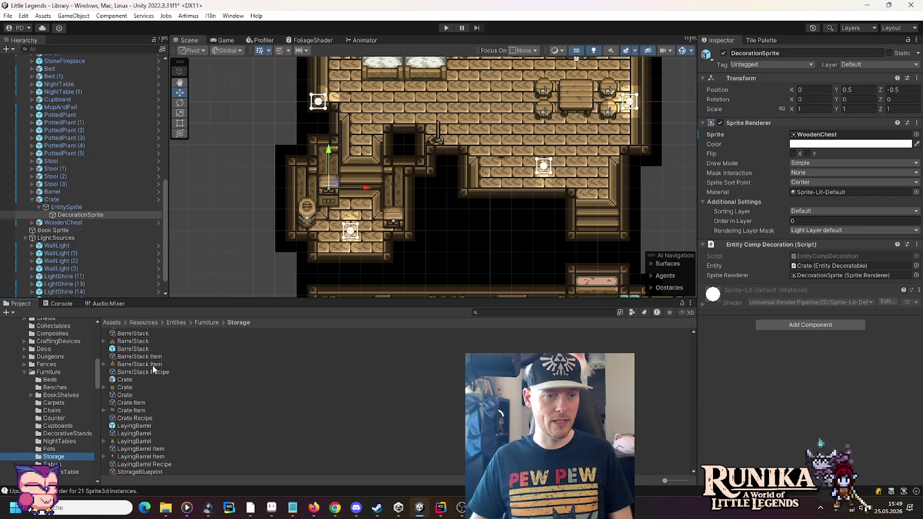
mouse_move(134, 349)
mouse_down()
mouse_move(97, 55)
mouse_move(87, 121)
mouse_move(226, 136)
mouse_up()
click(790, 324)
click(853, 115)
text(20)
Position the barrel stack and barrel in the small lower-left room beside the crate, then select the crate's sprite
drag(513, 99, 358, 259)
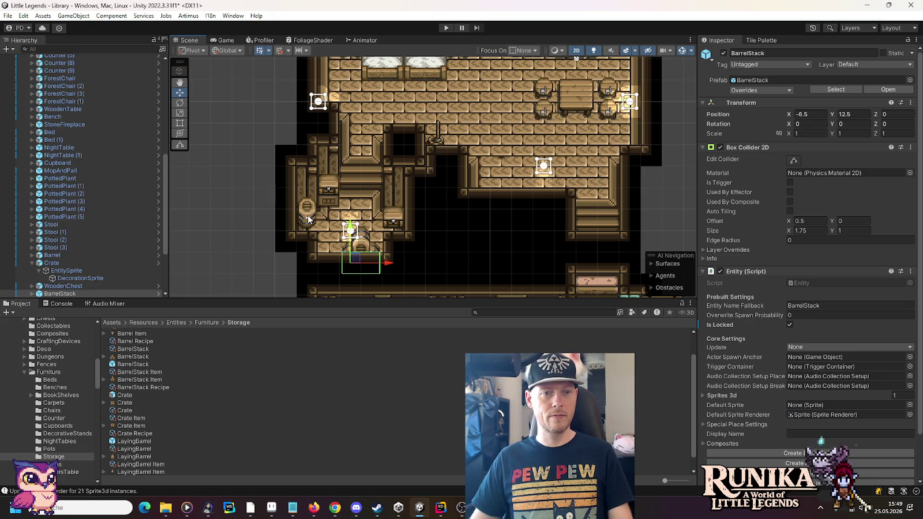
drag(308, 219, 308, 253)
click(363, 252)
drag(397, 264, 369, 264)
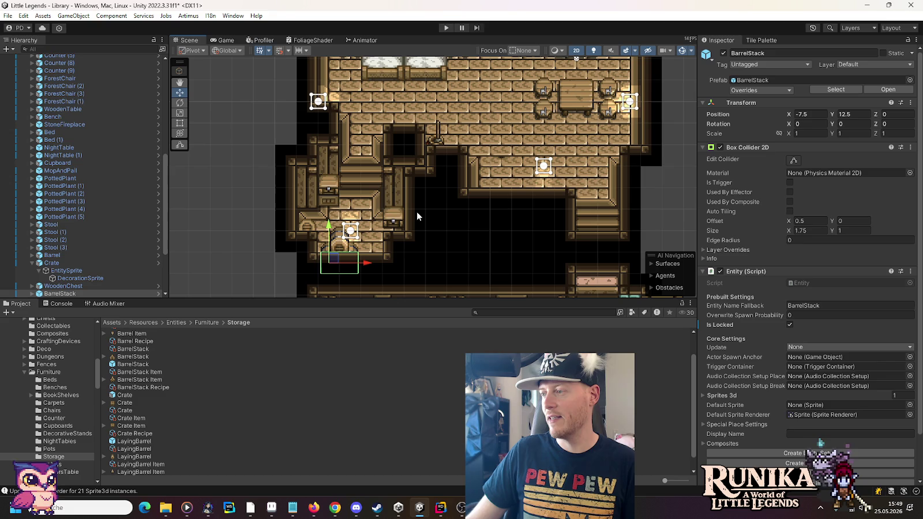
click(329, 198)
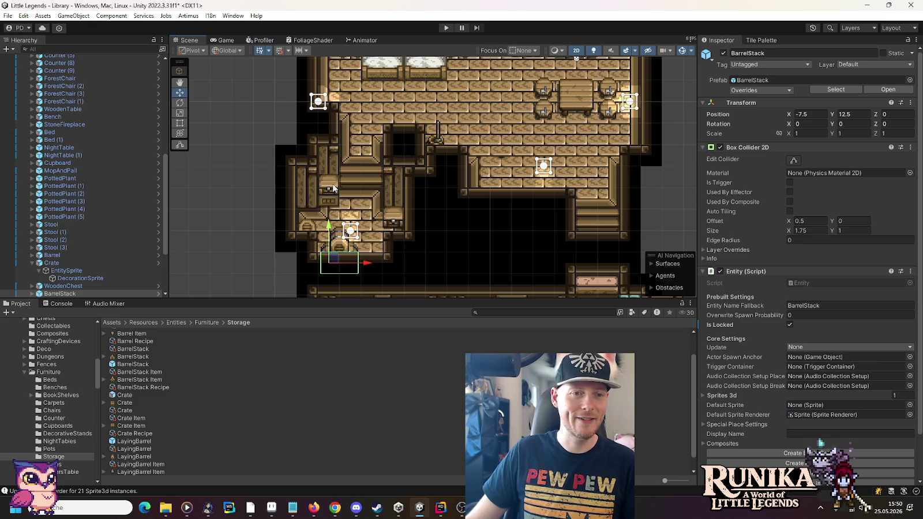
click(66, 271)
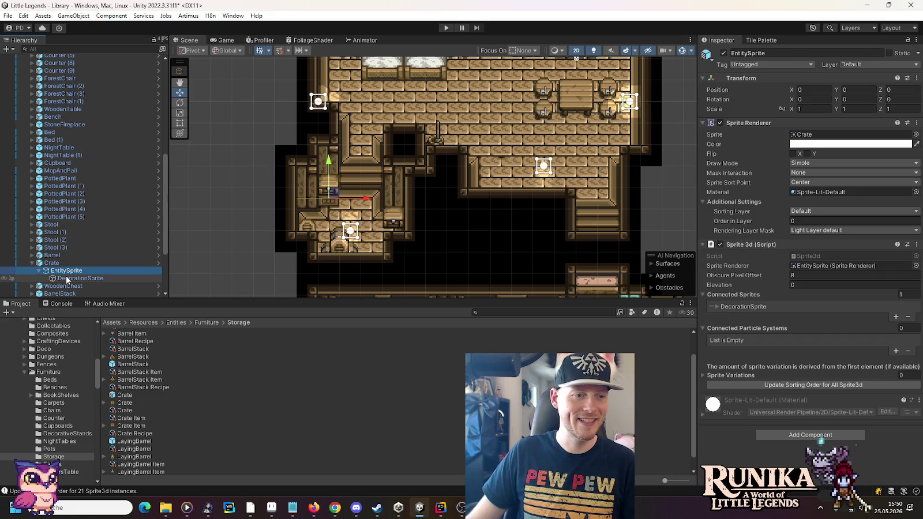
Select the crate's DecorationSprite and try, then discard, a 2/8 depth value
click(66, 279)
scroll(340, 211, up, 3)
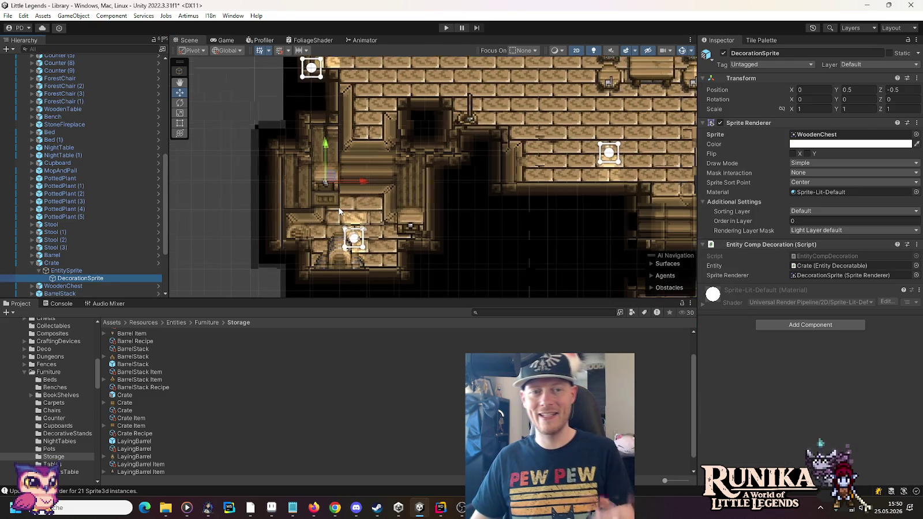
click(907, 90)
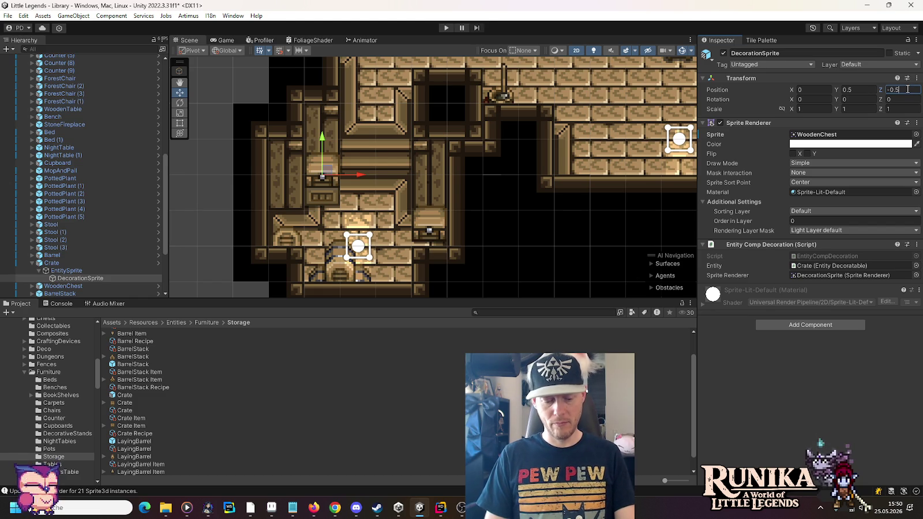
text(-2/8)
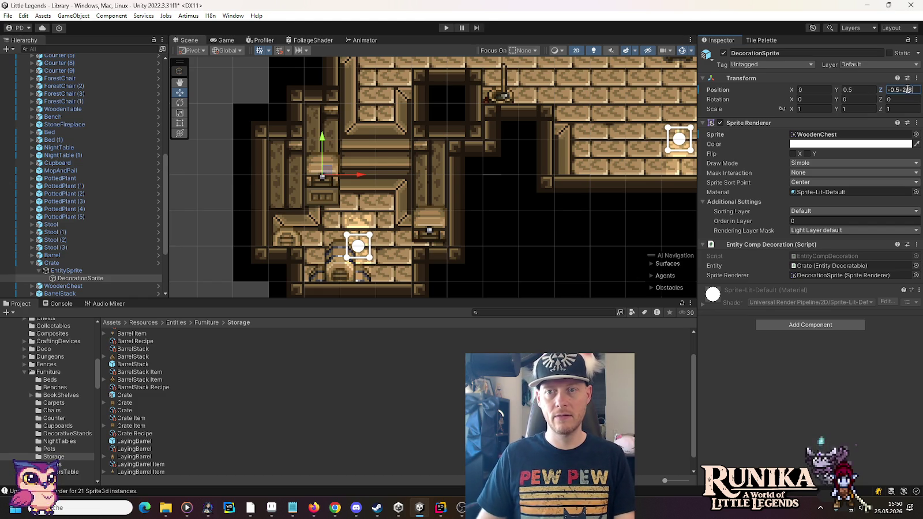
key(BackSpace)
key(BackSpace)
key(BackSpace)
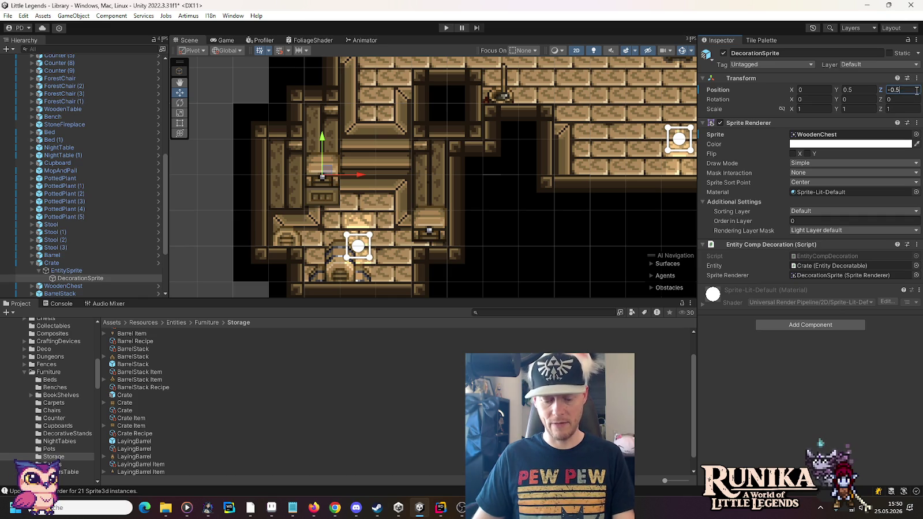
Edit the decoration's Position Y expression to add 1/16, which leaves it at 0.5
right_click(872, 91)
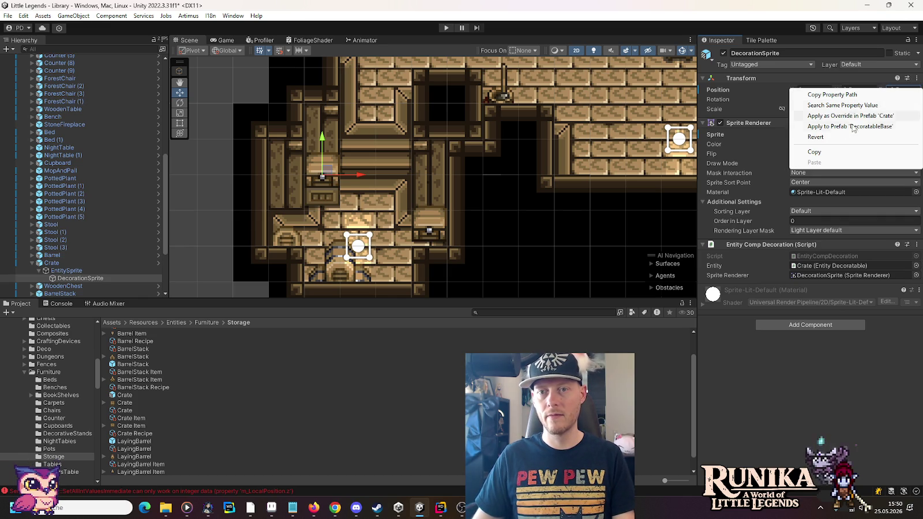
click(869, 90)
click(869, 90)
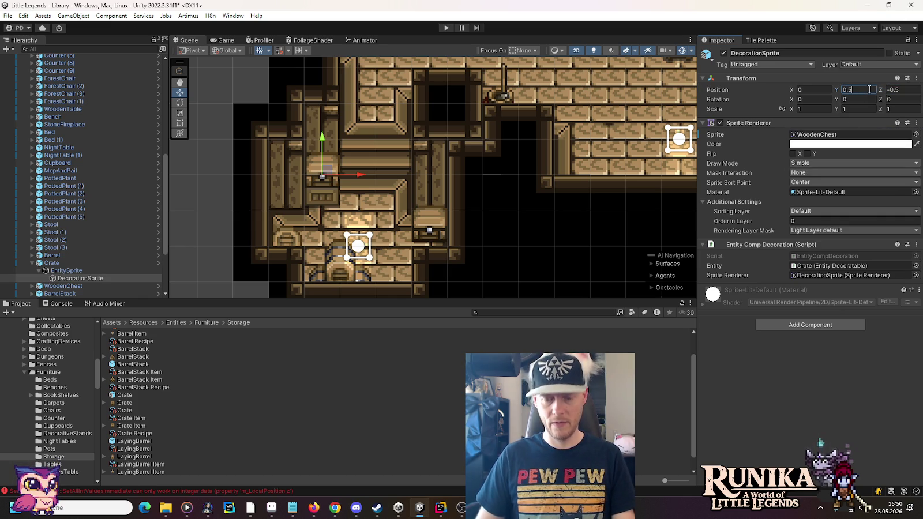
text(-2/8)
key(Left)
key(Left)
key(Left)
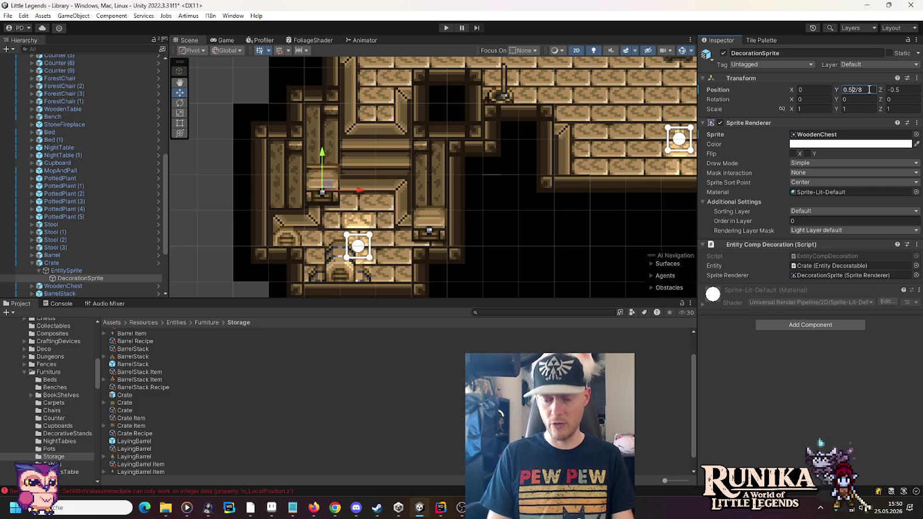
key(BackSpace)
text(+)
key(Delete)
text(1)
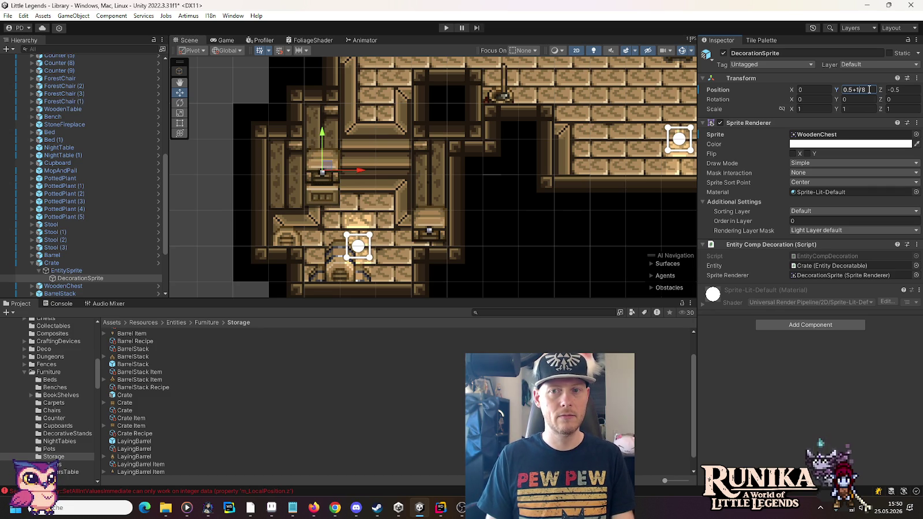
key(BackSpace)
text(16)
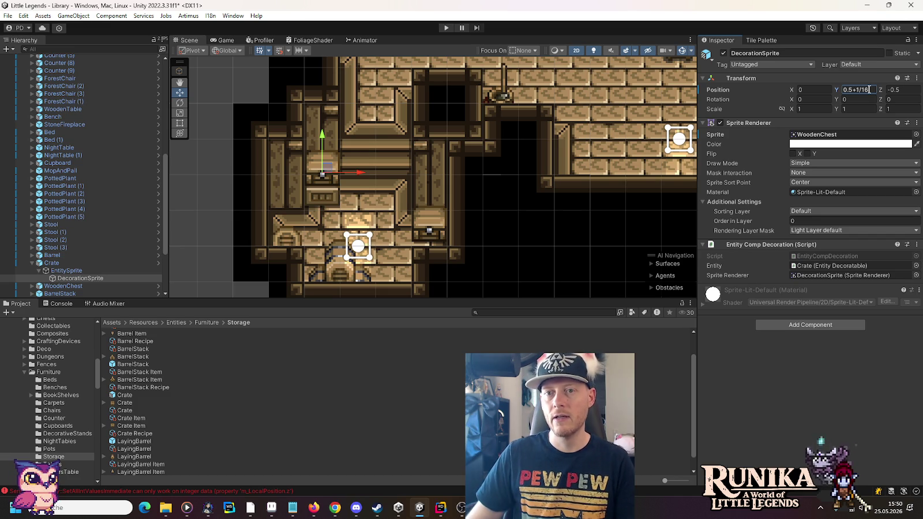
key(Return)
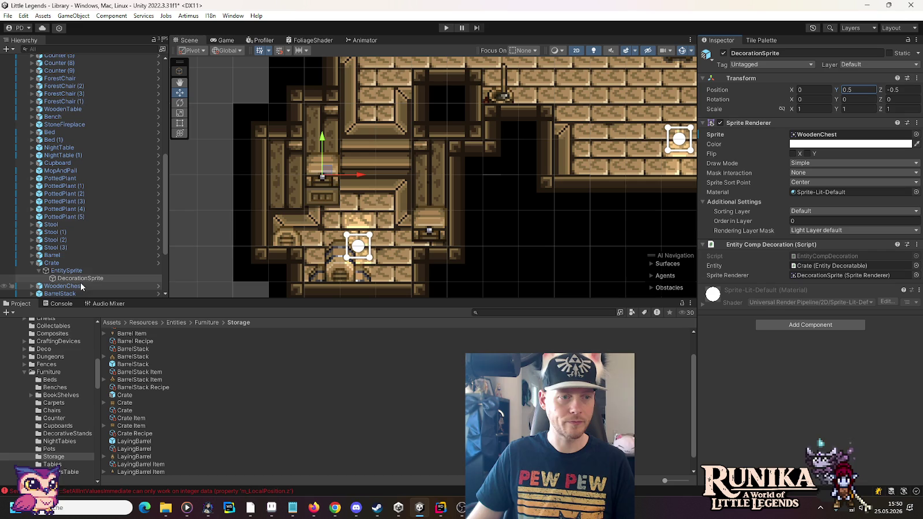
In the Crate prefab, set DecorationSprite Y to 0.5+1/16 (0.5625) and save
click(158, 263)
click(865, 90)
text(+1/16)
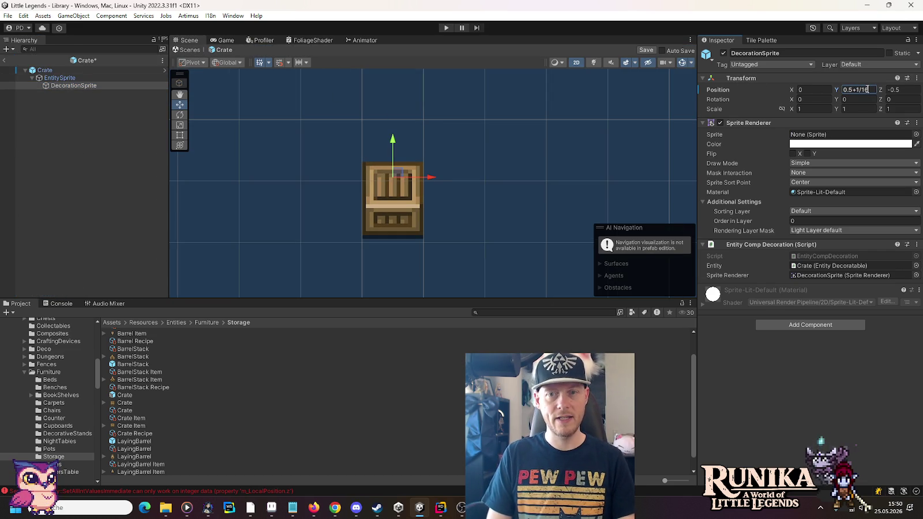
key(ctrl+s)
key(Return)
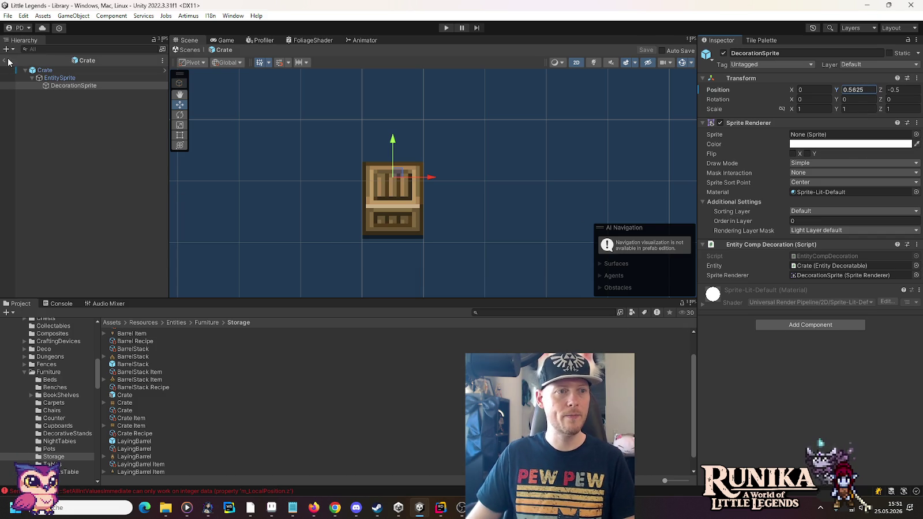
Back in the library scene, duplicate the Crate and move the copy to the lower room's right side
click(4, 60)
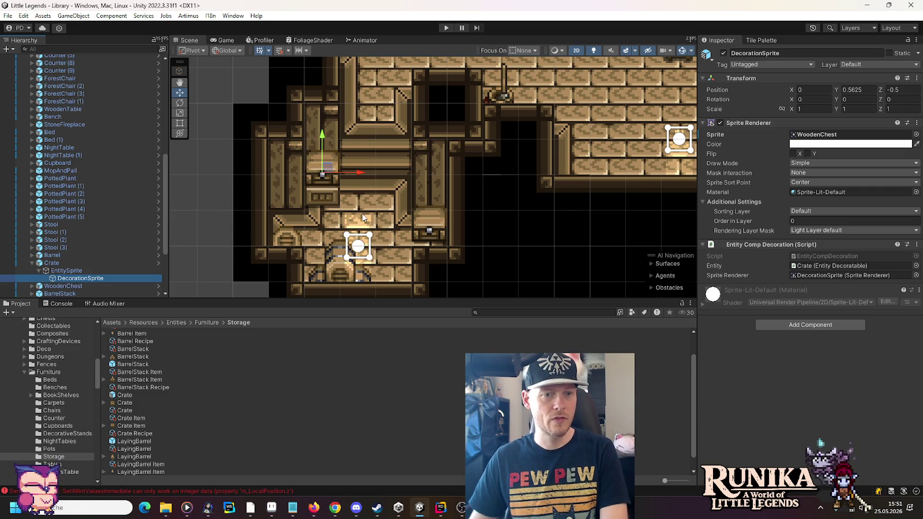
click(429, 231)
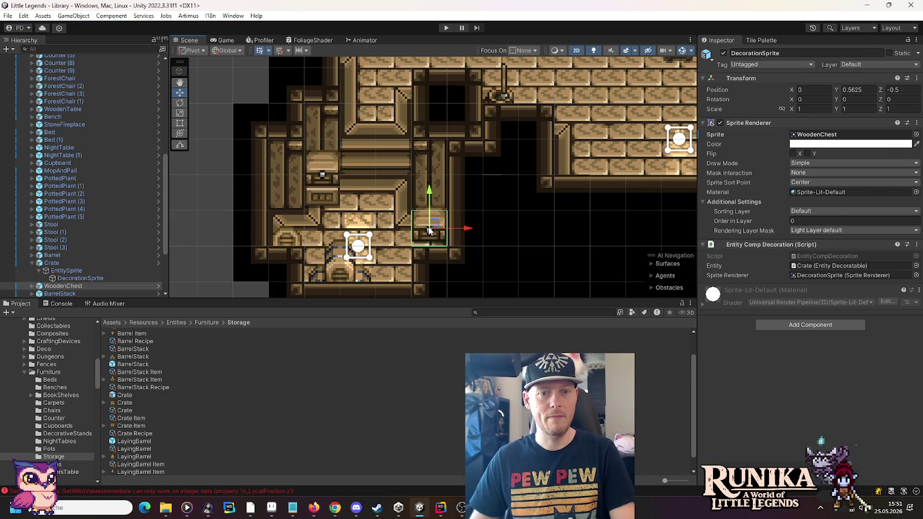
click(61, 263)
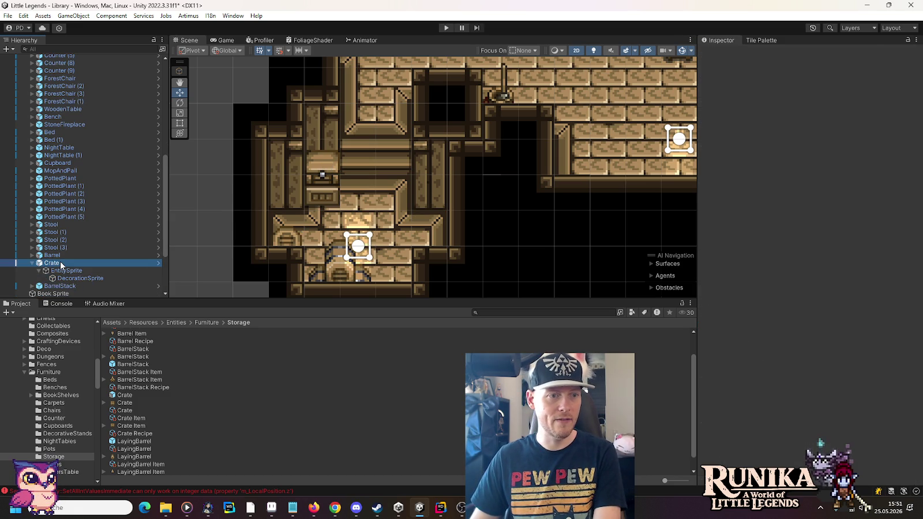
key(ctrl+d)
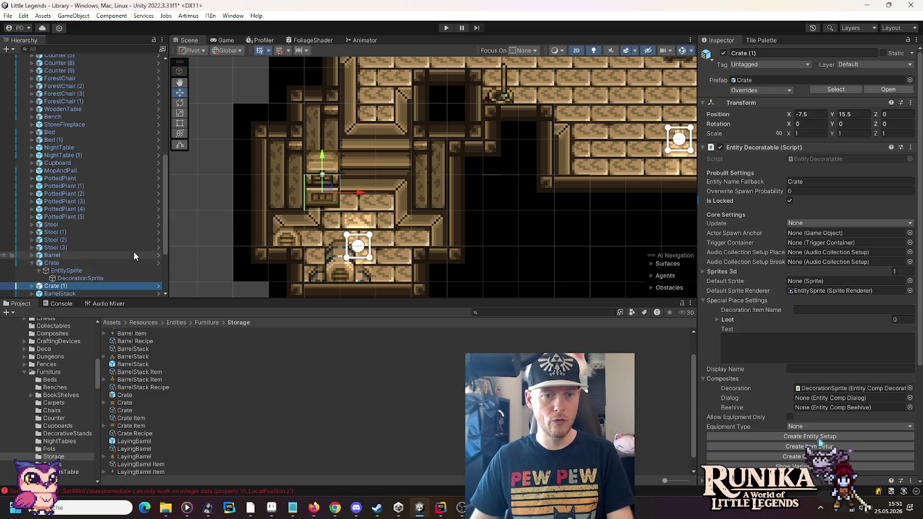
mouse_move(329, 191)
mouse_down()
mouse_move(388, 227)
mouse_move(442, 228)
mouse_up()
Change Crate (1)'s DecorationSprite sprite from WoodenChest to Crate
click(31, 286)
scroll(62, 276, down, 2)
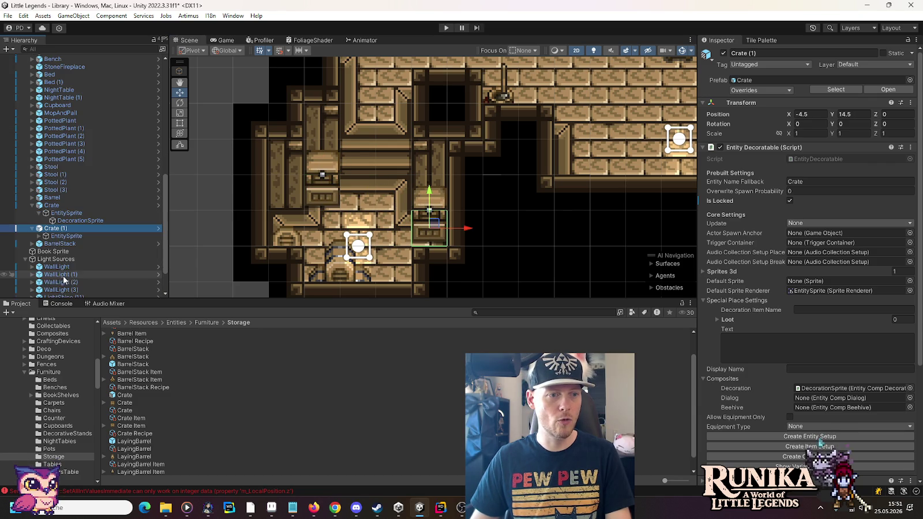
click(46, 237)
click(39, 236)
click(81, 243)
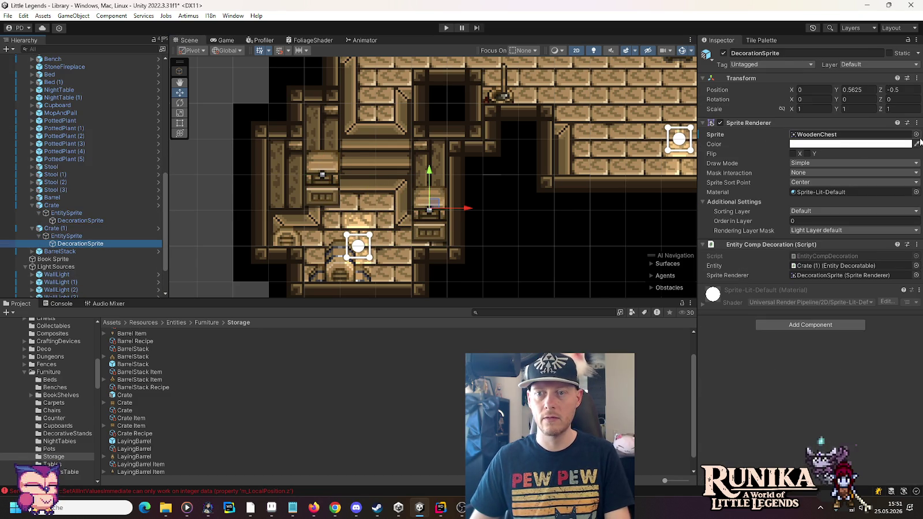
click(916, 134)
text(crate)
double_click(442, 164)
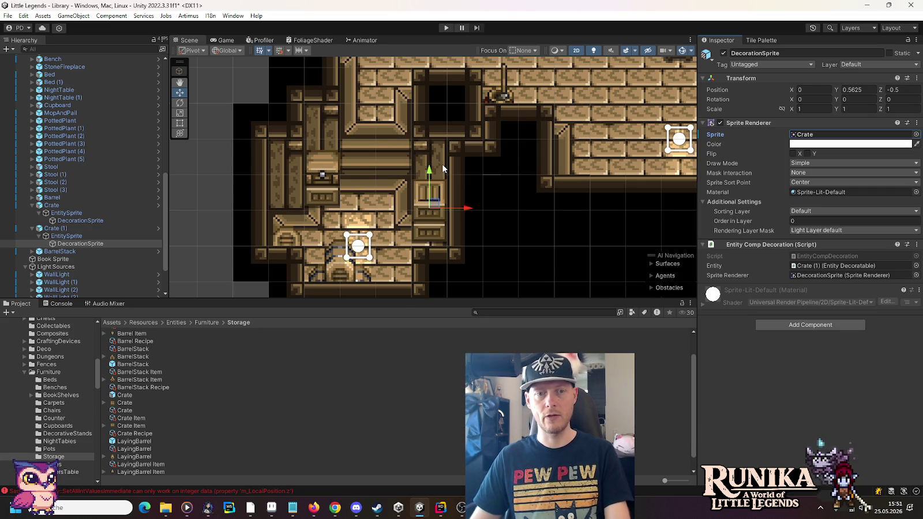
Pan the Scene view up to bring the bedroom into view
mouse_move(512, 164)
mouse_down()
mouse_move(498, 215)
mouse_move(481, 172)
mouse_up()
scroll(509, 238, down, 2)
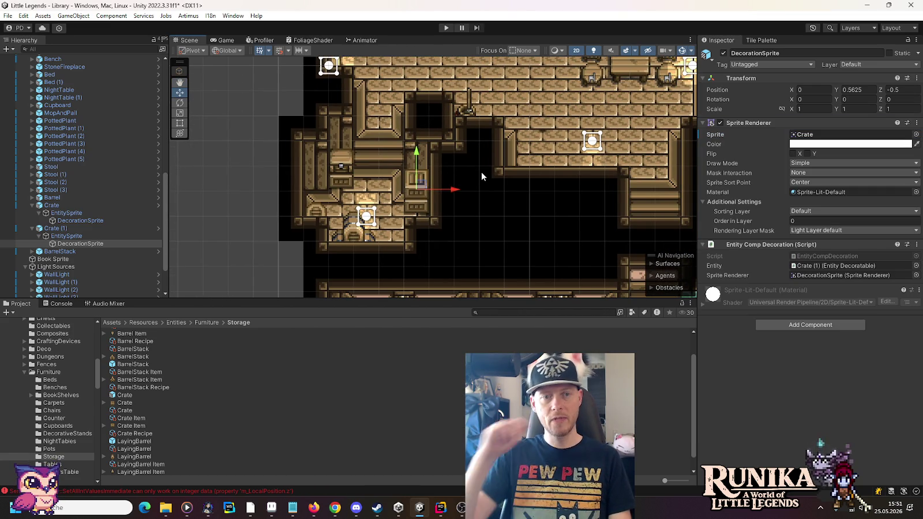
scroll(481, 176, down, 2)
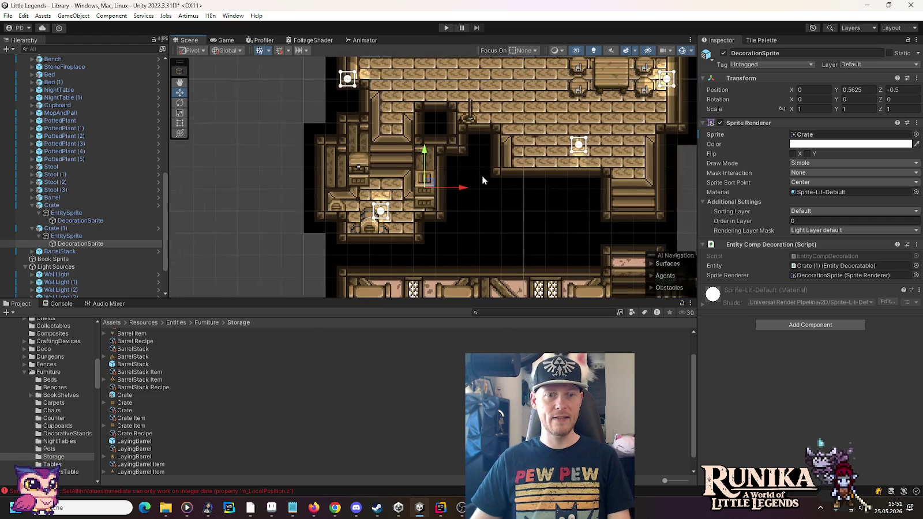
drag(487, 166, 471, 212)
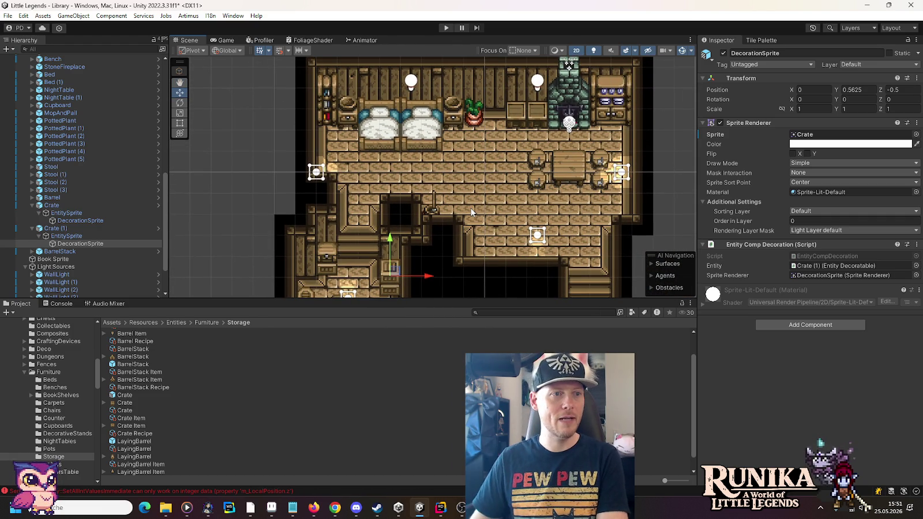
Load the Red Carpet tile palette and pick a 2x2 block of carpet tiles
scroll(166, 176, up, 5)
scroll(166, 175, up, 10)
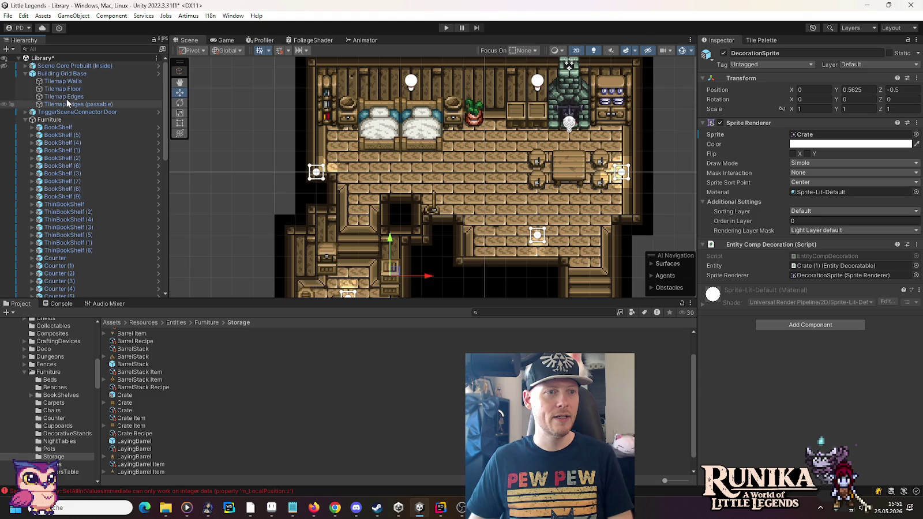
click(62, 81)
click(753, 41)
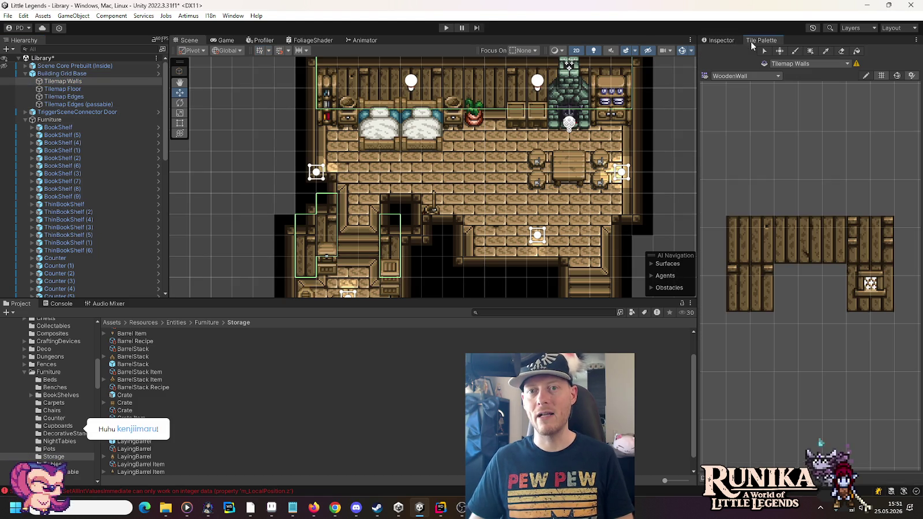
click(763, 76)
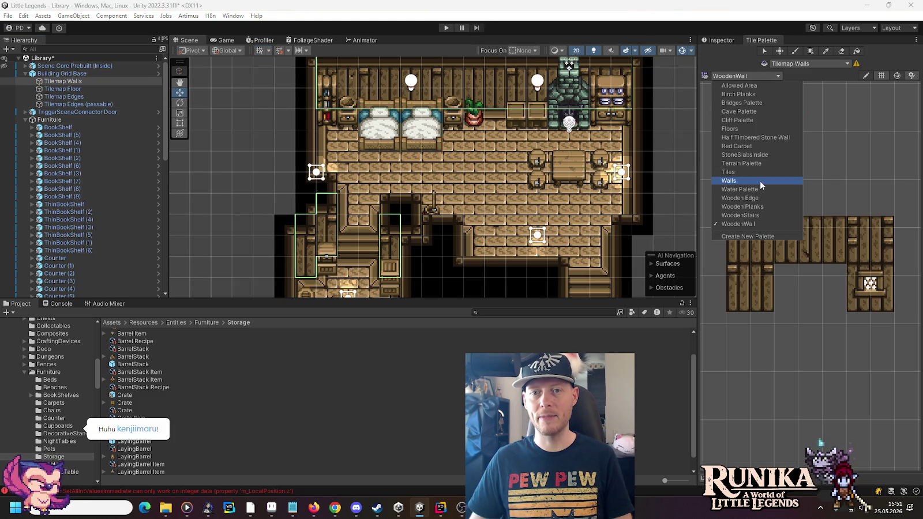
click(760, 146)
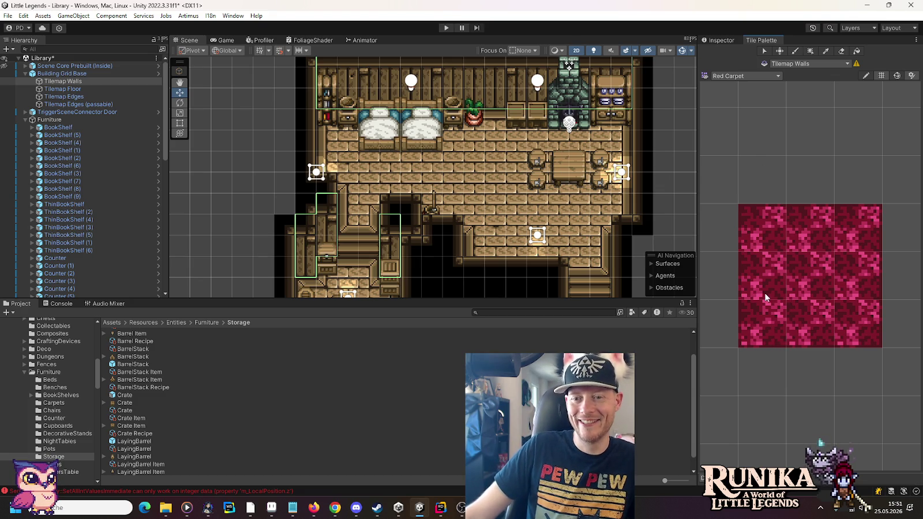
drag(766, 298, 794, 326)
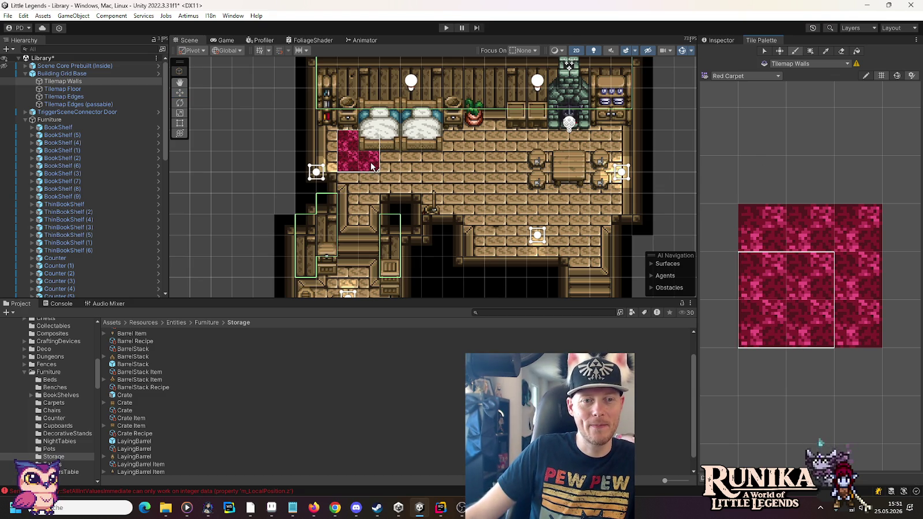
Paint carpet under the beds, then erase it from Tilemap Walls and target Tilemap Floor
drag(828, 291, 848, 312)
click(442, 151)
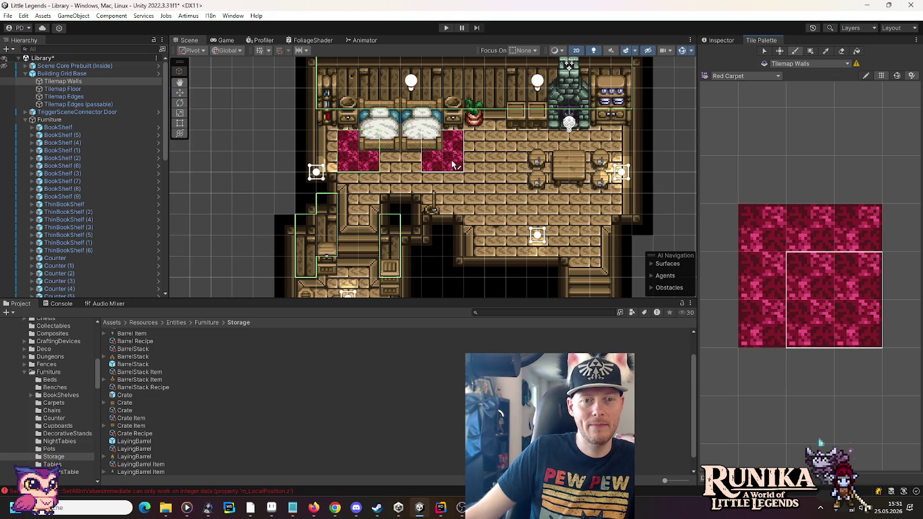
mouse_move(808, 335)
mouse_down()
mouse_move(797, 271)
mouse_move(770, 260)
mouse_move(788, 286)
mouse_move(860, 277)
mouse_up()
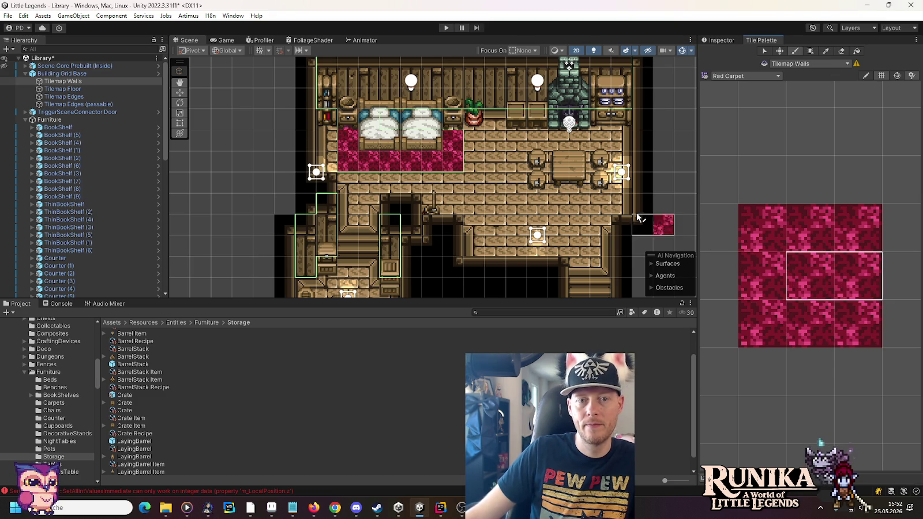
click(809, 275)
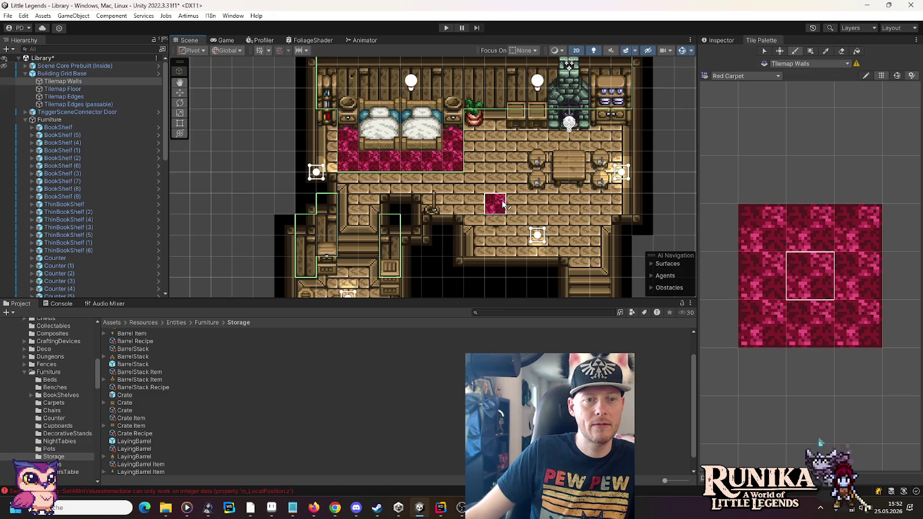
click(841, 51)
mouse_move(410, 162)
mouse_down()
mouse_move(438, 161)
mouse_move(398, 162)
mouse_move(346, 132)
mouse_move(451, 132)
mouse_move(369, 125)
mouse_up()
click(62, 89)
Repaint a red carpet strip under and beside the beds on Tilemap Floor
mouse_move(769, 333)
mouse_down()
mouse_move(811, 276)
mouse_move(834, 310)
mouse_up()
click(359, 151)
drag(443, 151, 484, 152)
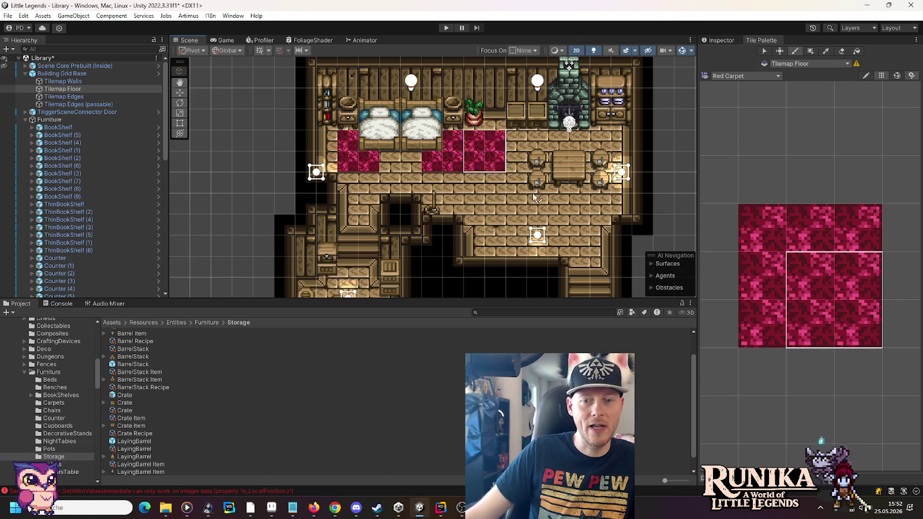
drag(810, 289, 810, 324)
drag(411, 151, 390, 151)
click(773, 268)
click(860, 284)
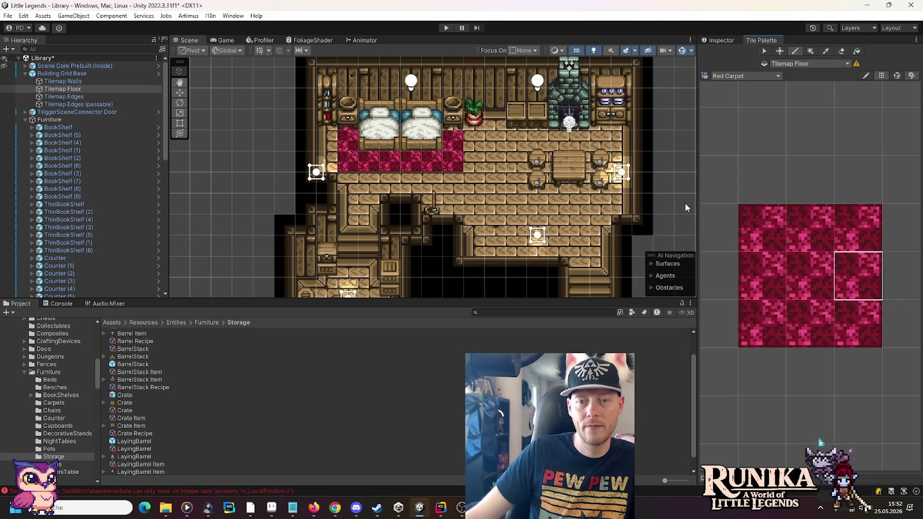
click(805, 280)
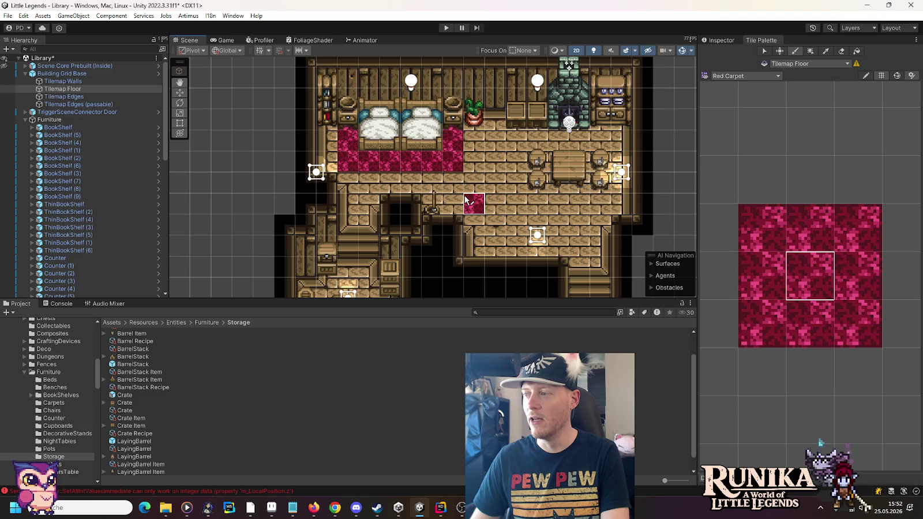
Paint a red carpet runner at the lower room's entrance, extending toward the doorway
drag(454, 243, 462, 128)
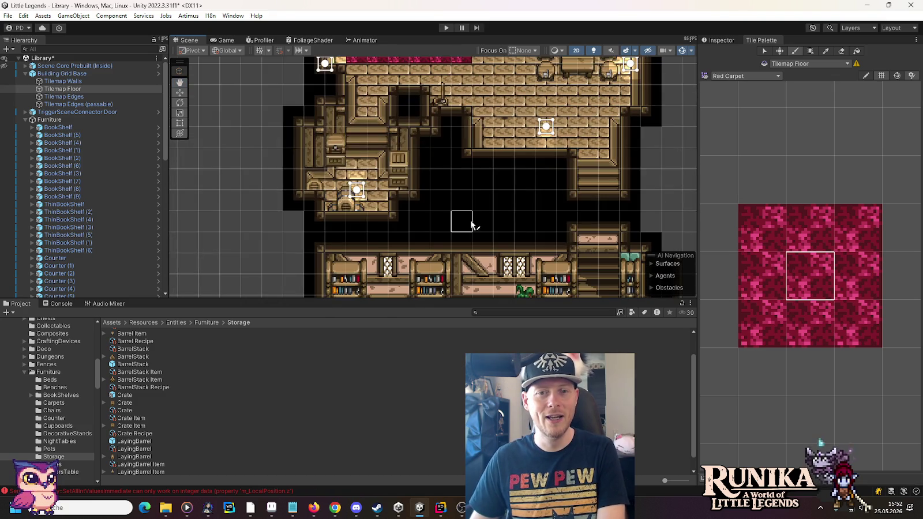
drag(463, 221, 458, 93)
drag(473, 236, 481, 140)
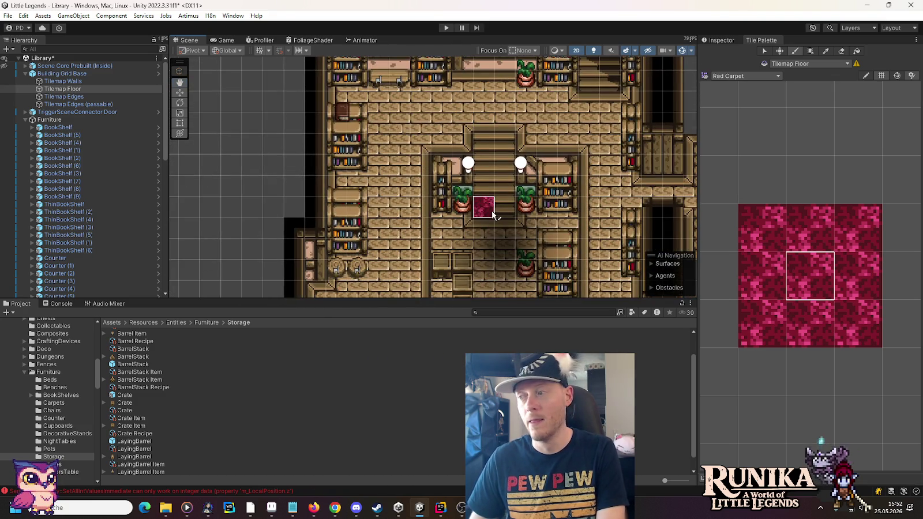
drag(480, 206, 487, 151)
drag(495, 183, 500, 111)
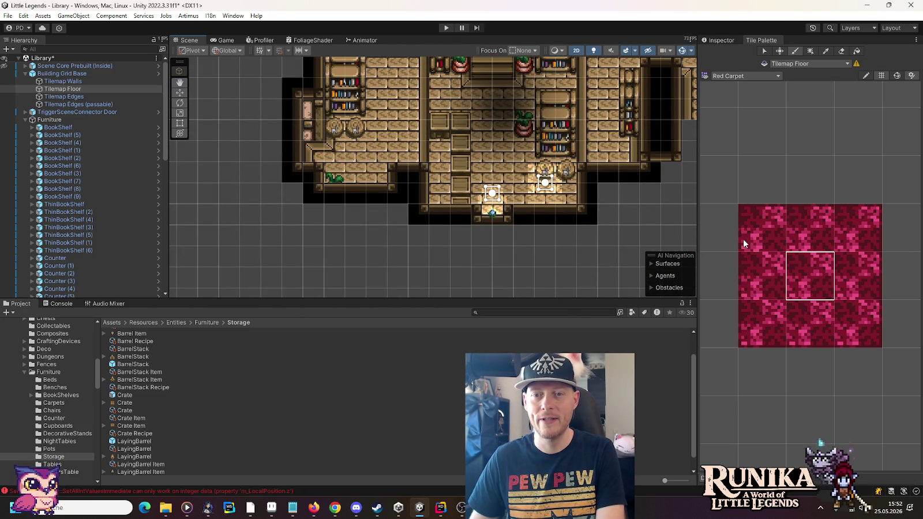
drag(768, 278, 763, 231)
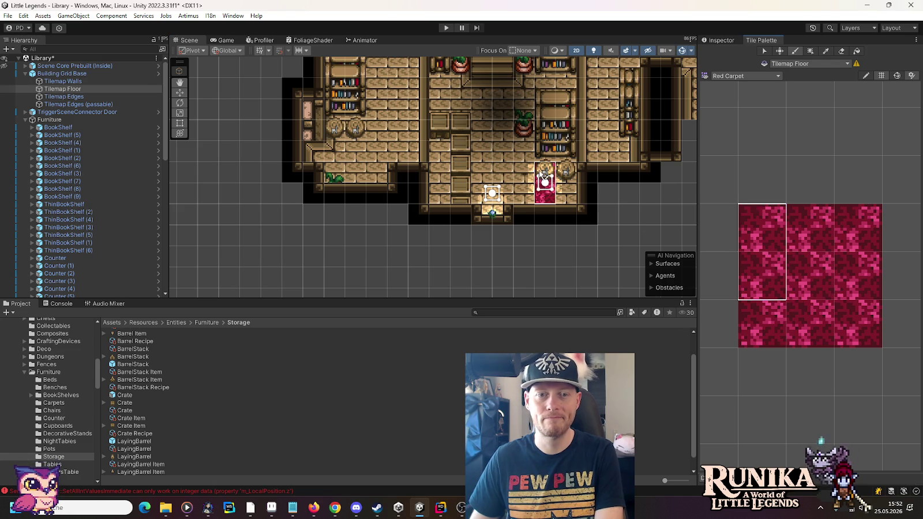
click(487, 159)
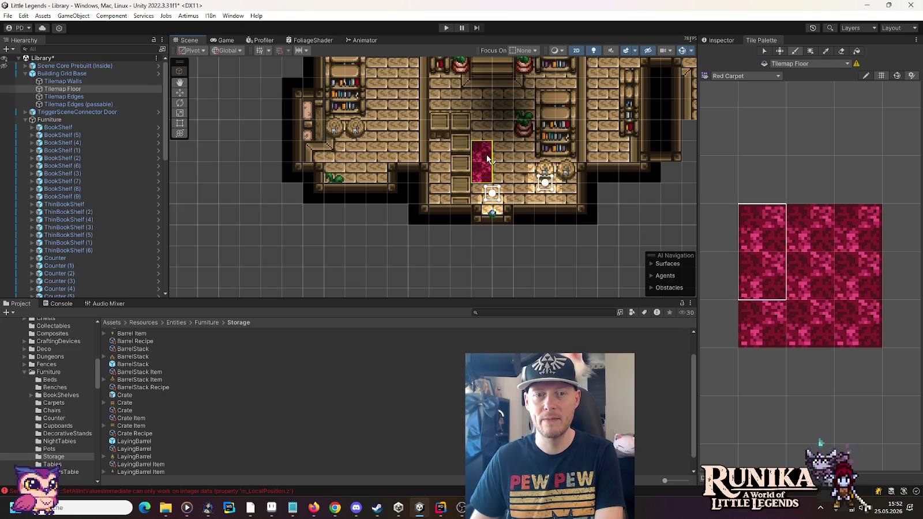
drag(857, 226, 853, 261)
click(502, 171)
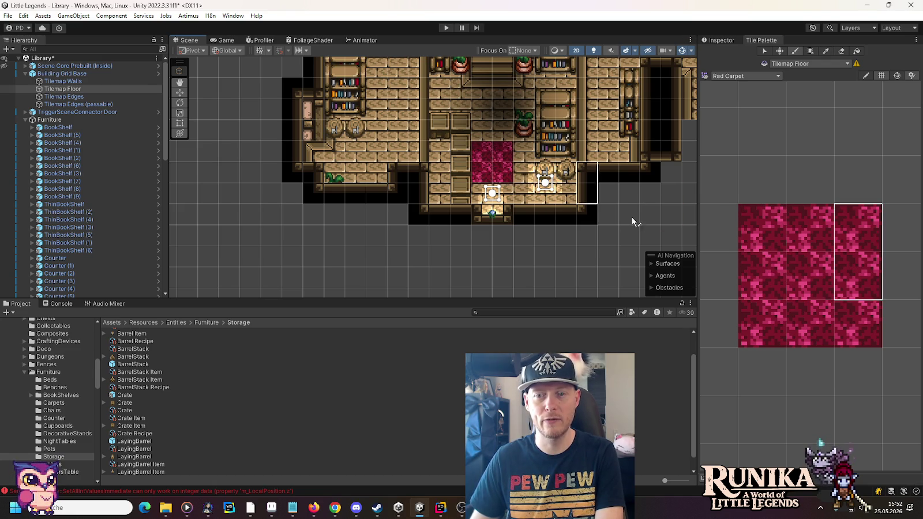
click(858, 278)
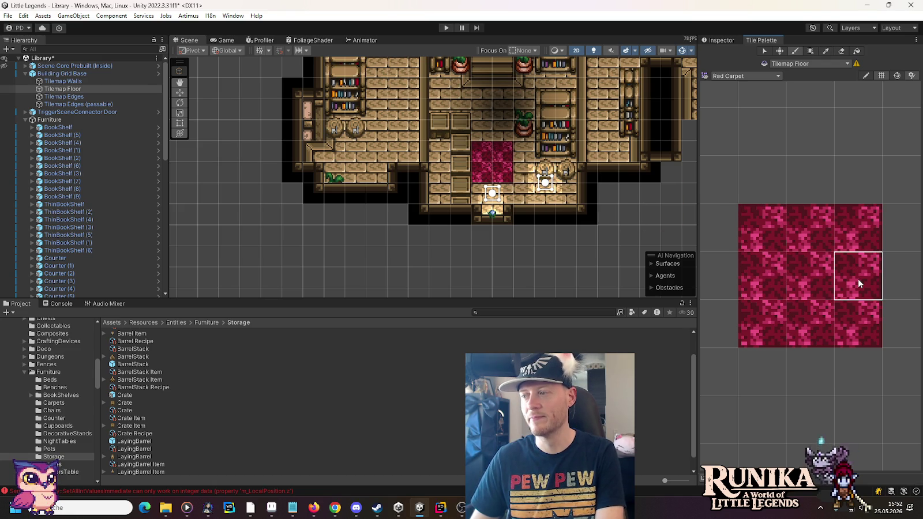
click(510, 198)
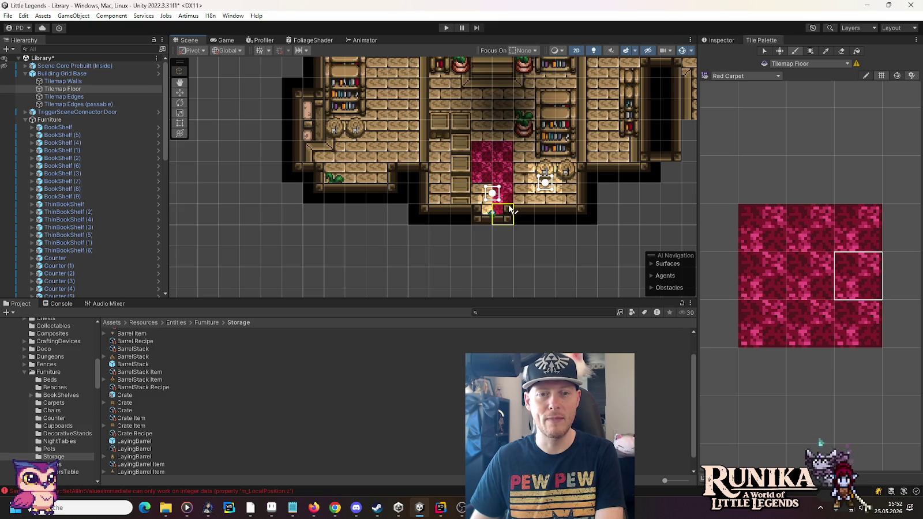
click(752, 261)
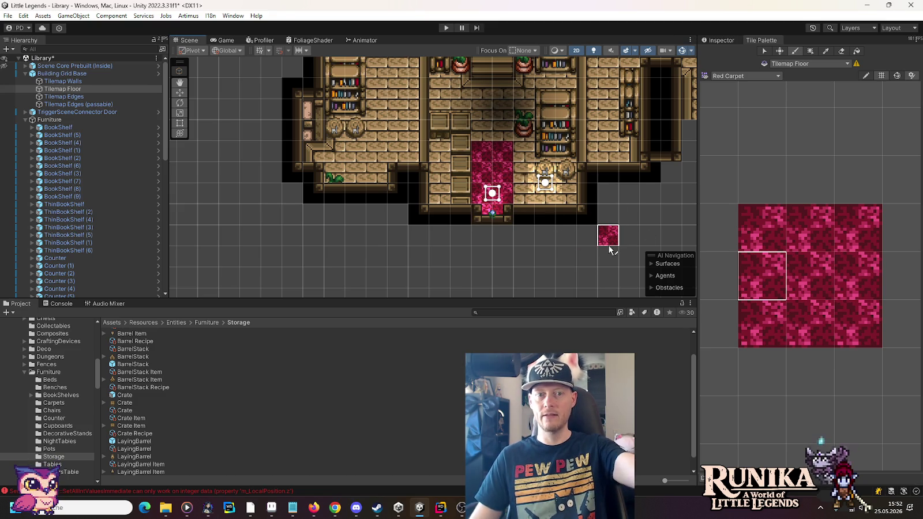
drag(601, 132, 618, 191)
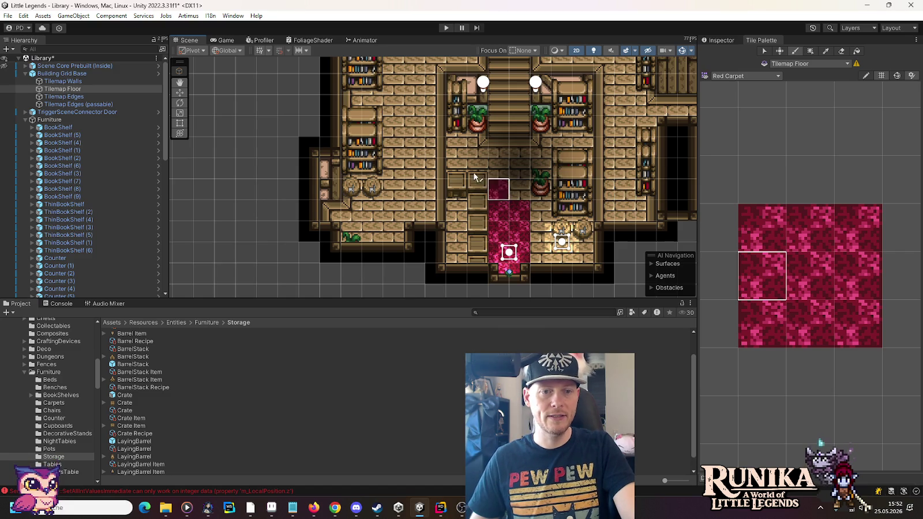
mouse_move(415, 125)
mouse_down()
mouse_move(438, 173)
mouse_move(432, 261)
mouse_up()
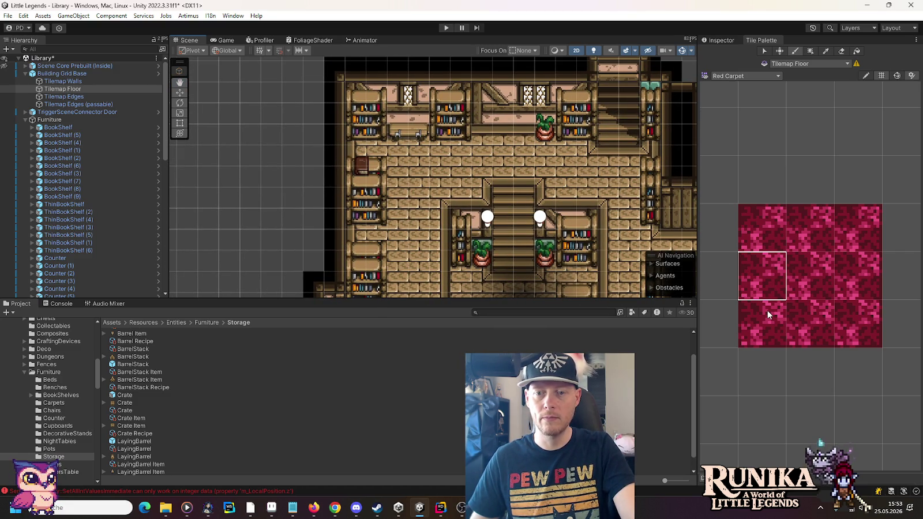
Paint red carpet patches in the bookshelf room and by the top-left bookshelves
click(804, 324)
mouse_move(831, 310)
mouse_down()
mouse_move(845, 282)
mouse_move(847, 307)
mouse_up()
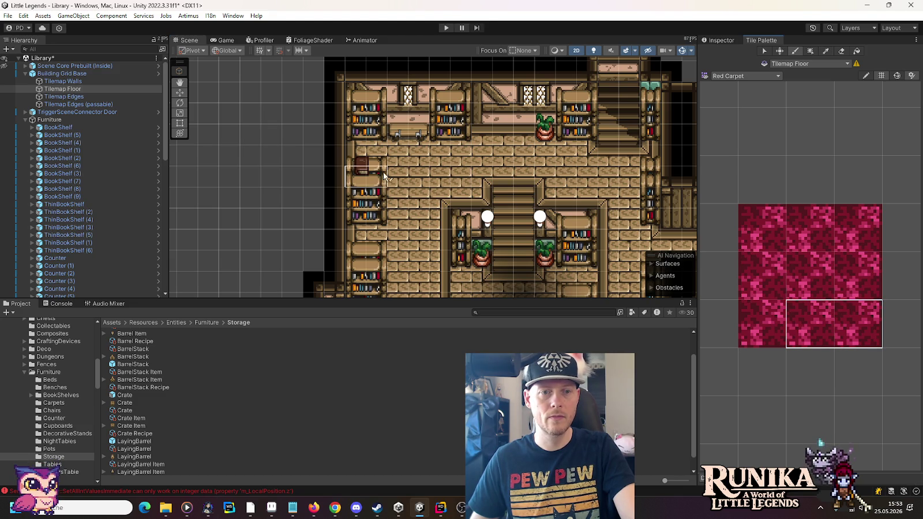
click(425, 163)
drag(819, 229, 859, 229)
drag(791, 240, 762, 231)
click(381, 142)
drag(758, 323, 820, 324)
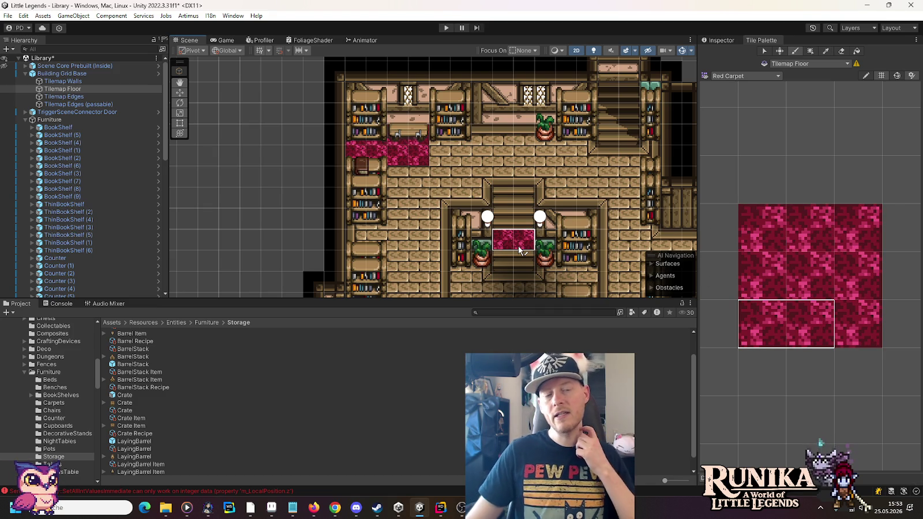
Paint carpet patches left of the bookshelves and below the barrels
drag(508, 264, 489, 164)
drag(487, 204, 491, 180)
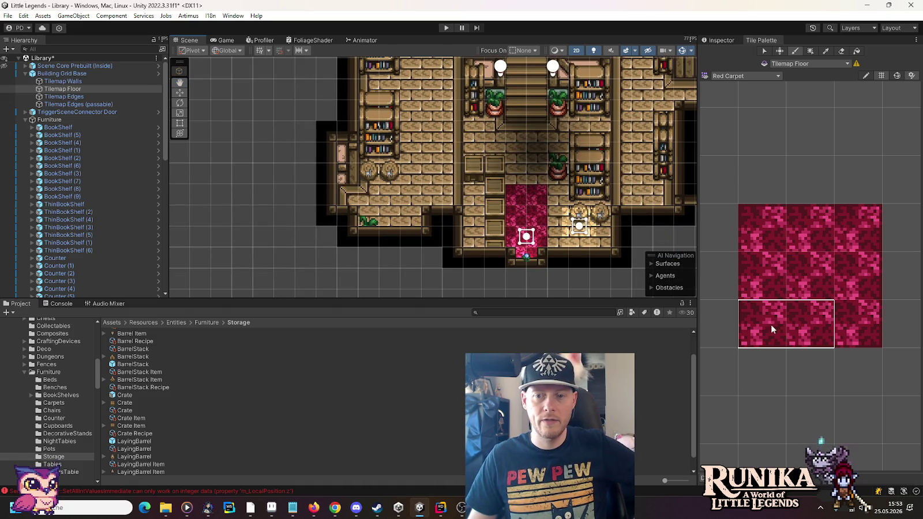
click(395, 203)
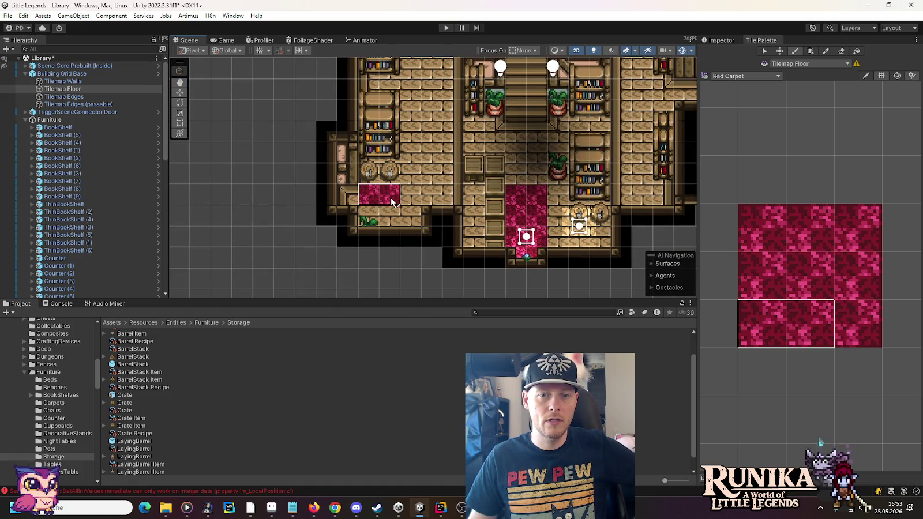
click(586, 242)
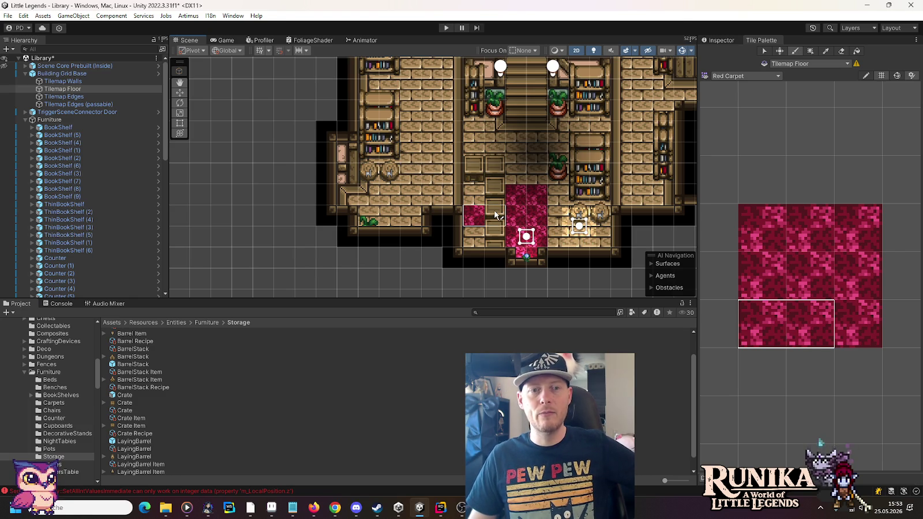
drag(574, 164, 482, 211)
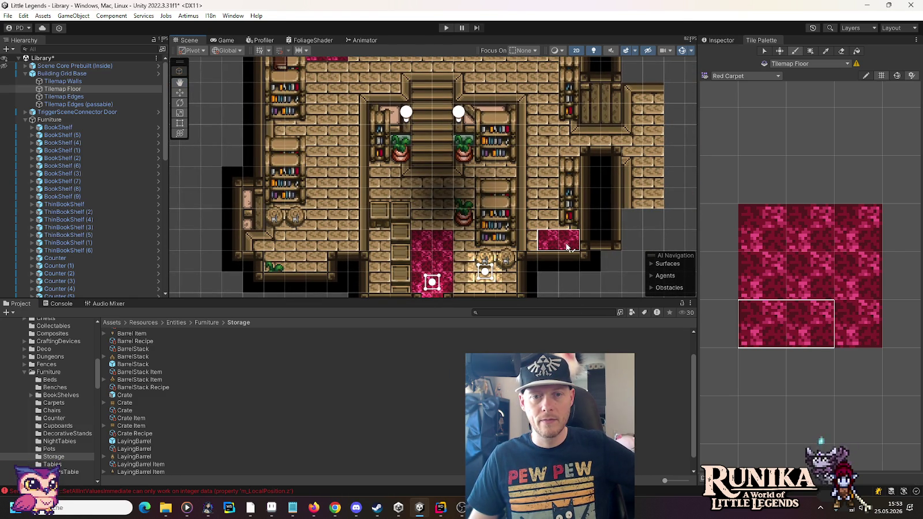
mouse_move(449, 97)
mouse_down()
mouse_move(464, 232)
mouse_move(456, 188)
mouse_up()
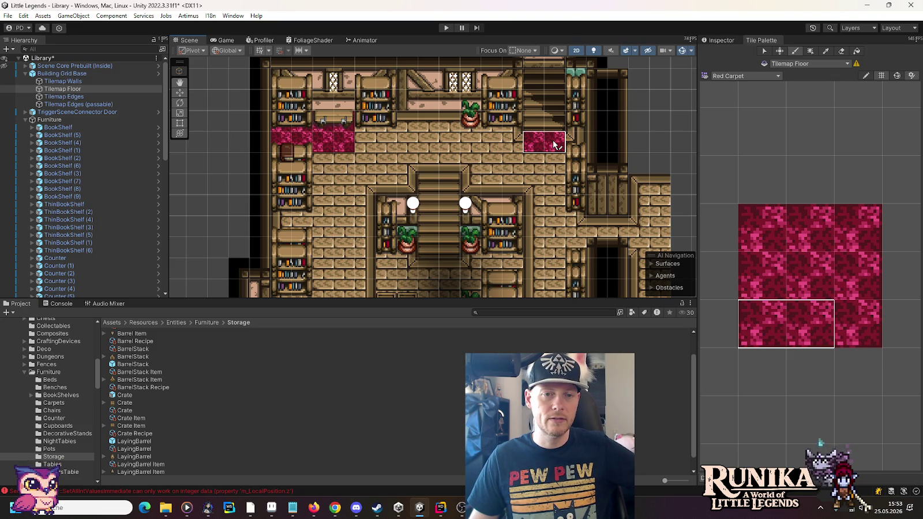
mouse_move(446, 272)
mouse_down()
mouse_move(459, 146)
mouse_move(457, 257)
mouse_up()
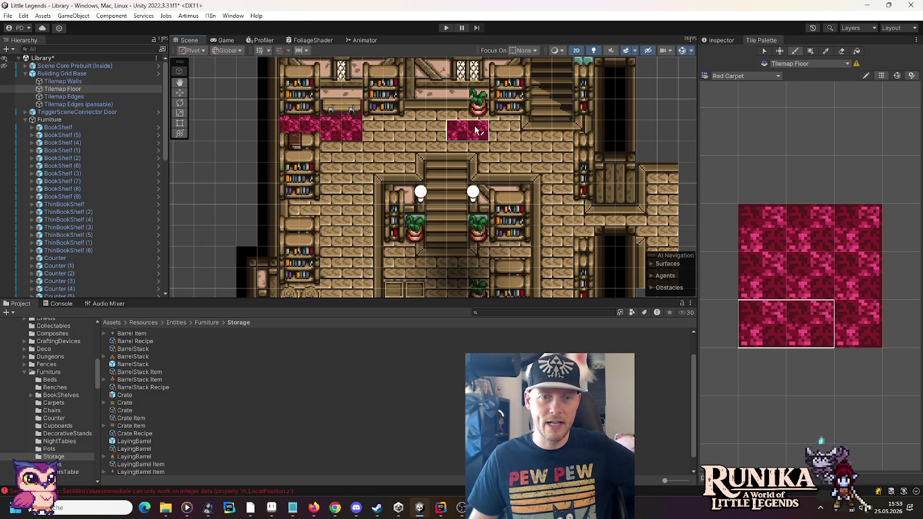
drag(437, 114, 483, 255)
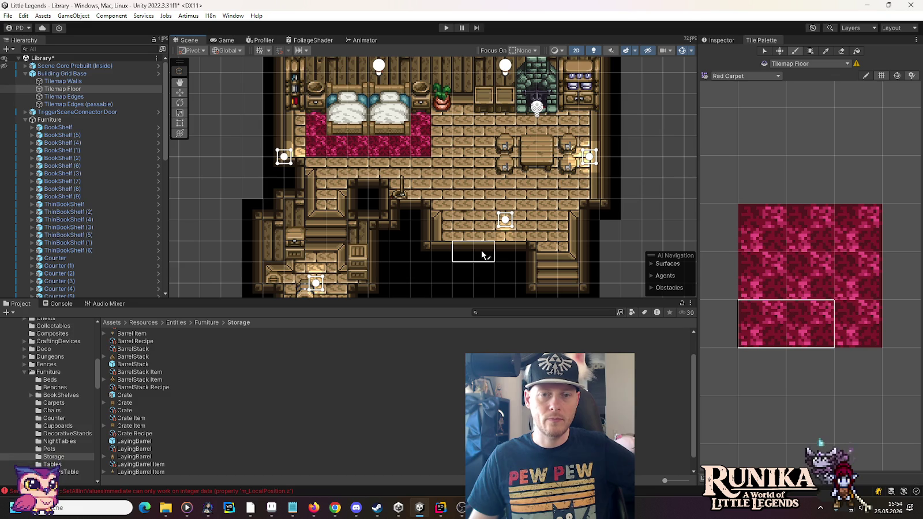
Load the Tiles palette with its checkered floor tile, then switch to the Move tool
click(714, 75)
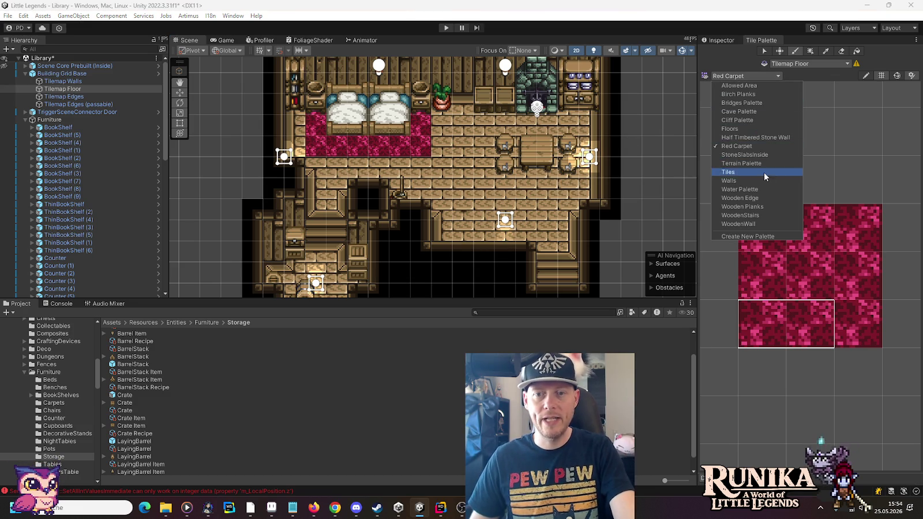
click(764, 172)
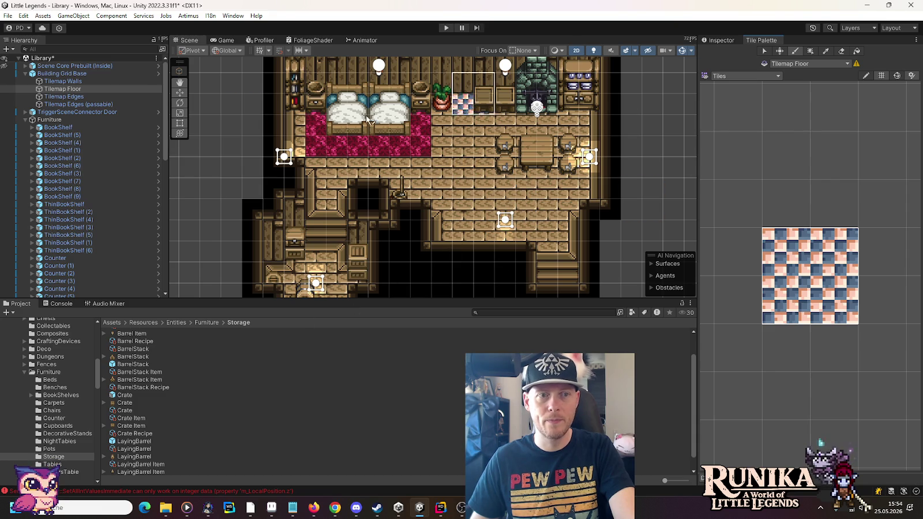
click(180, 92)
key(Down)
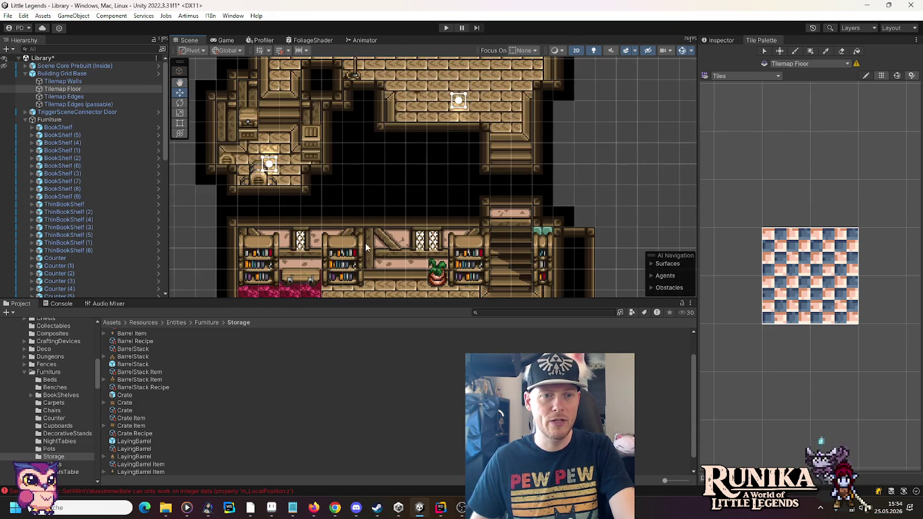
Drag the small furniture piece from the top of the bedroom area into the little room below
key(Down)
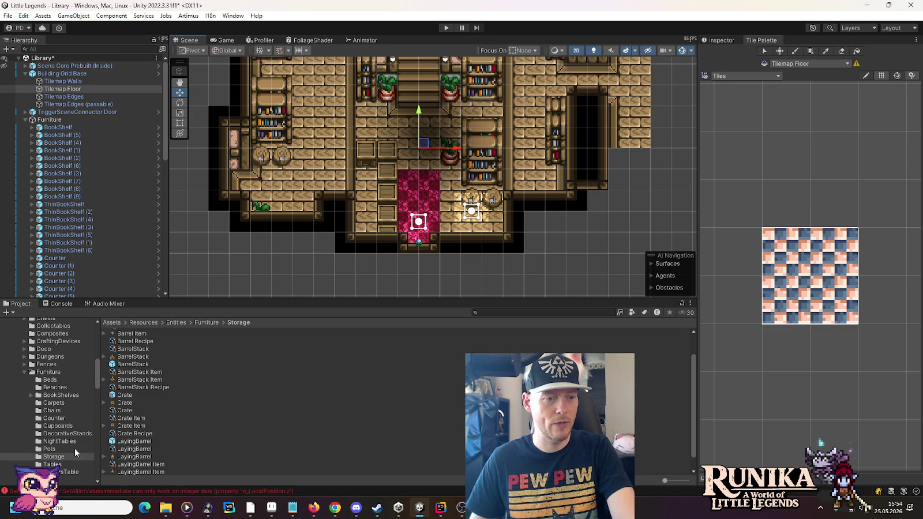
scroll(70, 443, down, 2)
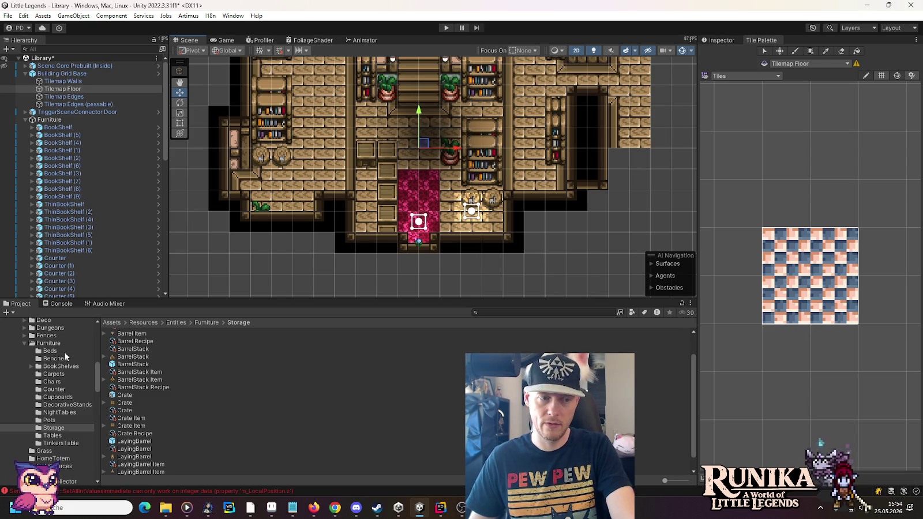
click(24, 343)
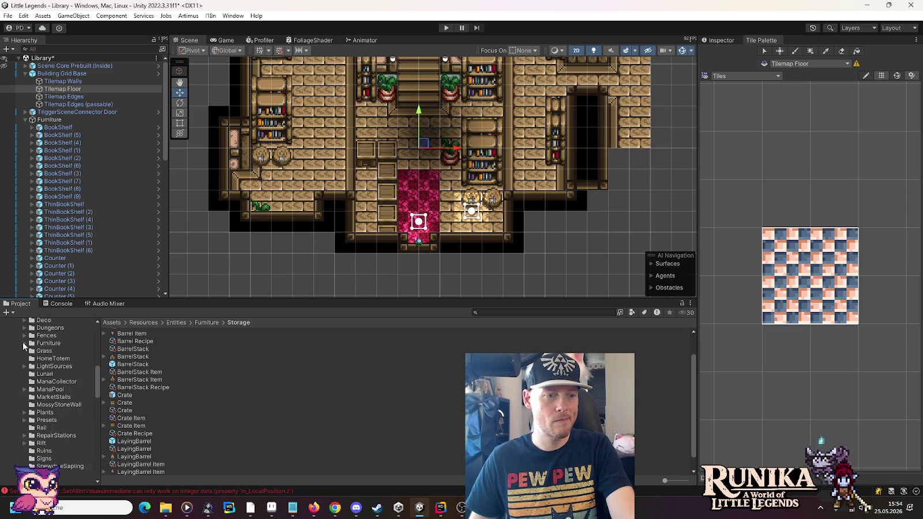
drag(417, 185, 394, 406)
mouse_move(405, 183)
mouse_down()
mouse_move(398, 305)
mouse_move(402, 247)
mouse_move(403, 258)
mouse_up()
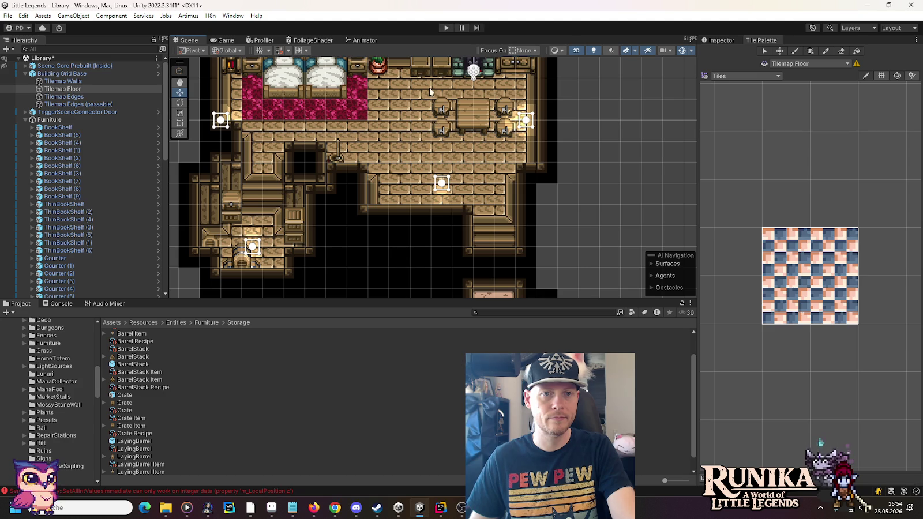
click(423, 68)
drag(424, 68, 469, 211)
drag(463, 174, 463, 155)
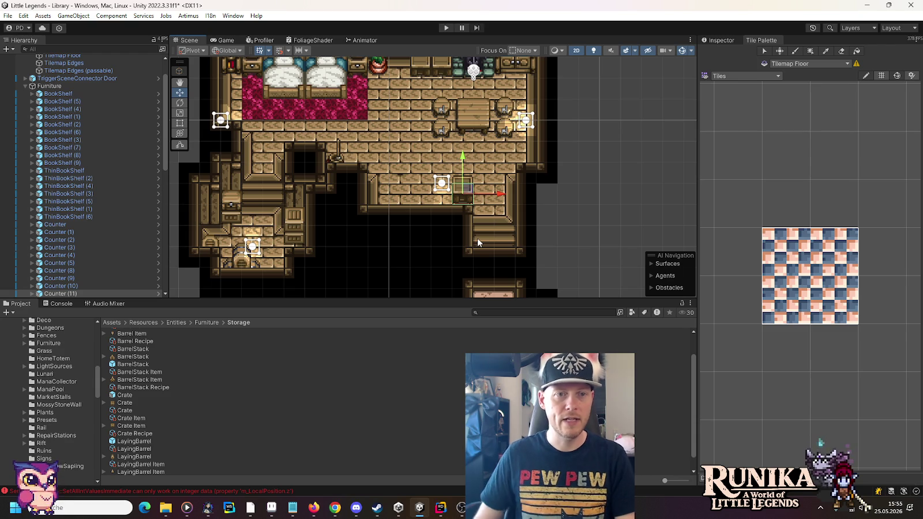
Duplicate the Bed and move the copy into the small lower room
click(337, 91)
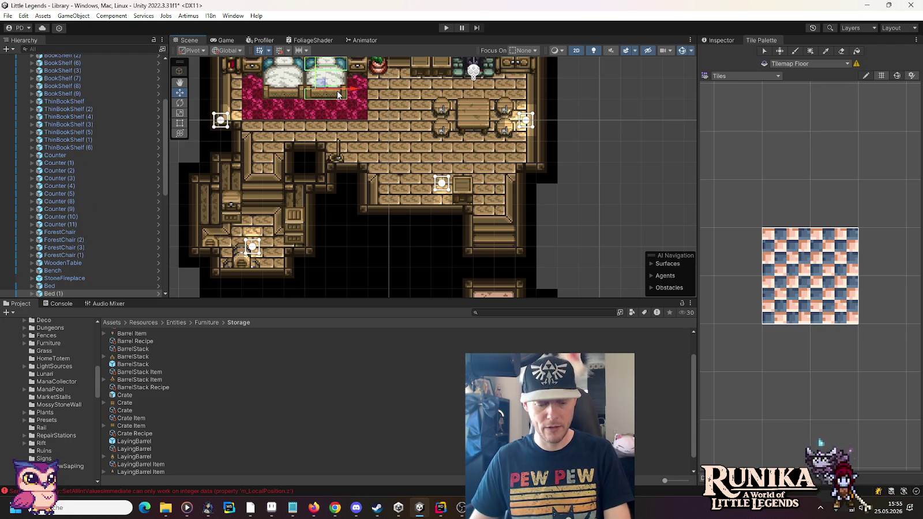
key(ctrl+d)
mouse_move(337, 91)
mouse_down()
mouse_move(385, 165)
mouse_move(384, 213)
mouse_up()
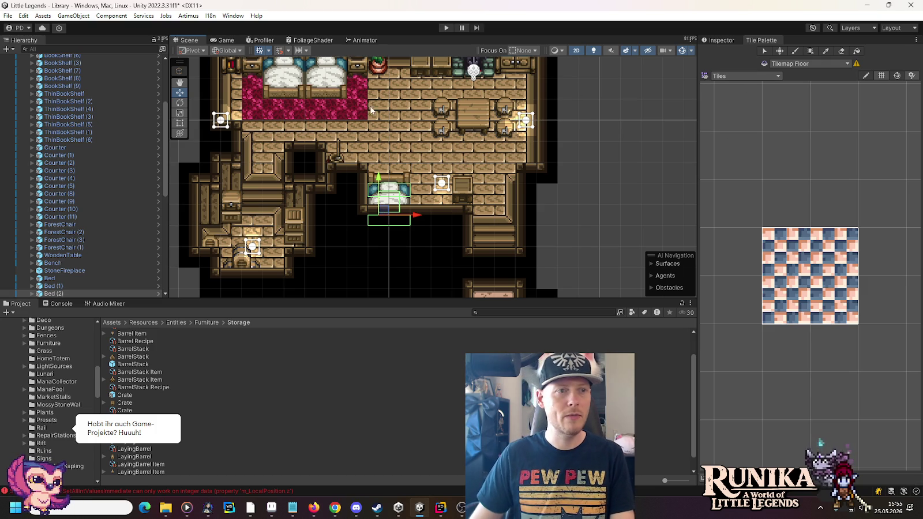
Make Tilemap Floor the painting target for the palette
drag(163, 140, 163, 82)
click(66, 89)
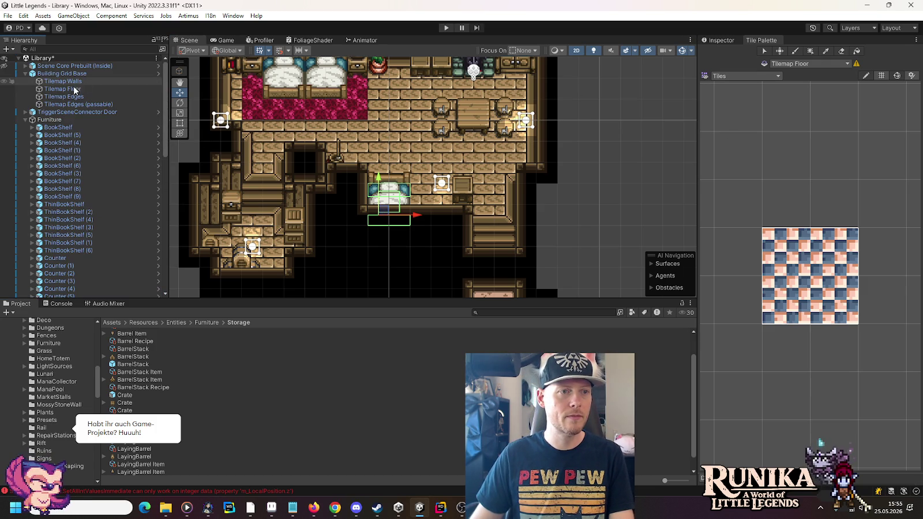
click(769, 75)
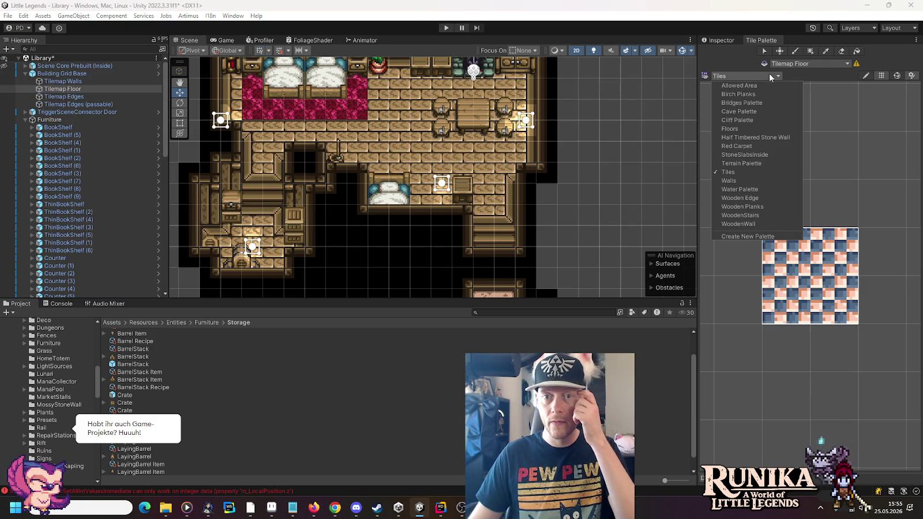
Choose the Red Carpet palette and pick the top-left pair of carpet tiles
click(758, 149)
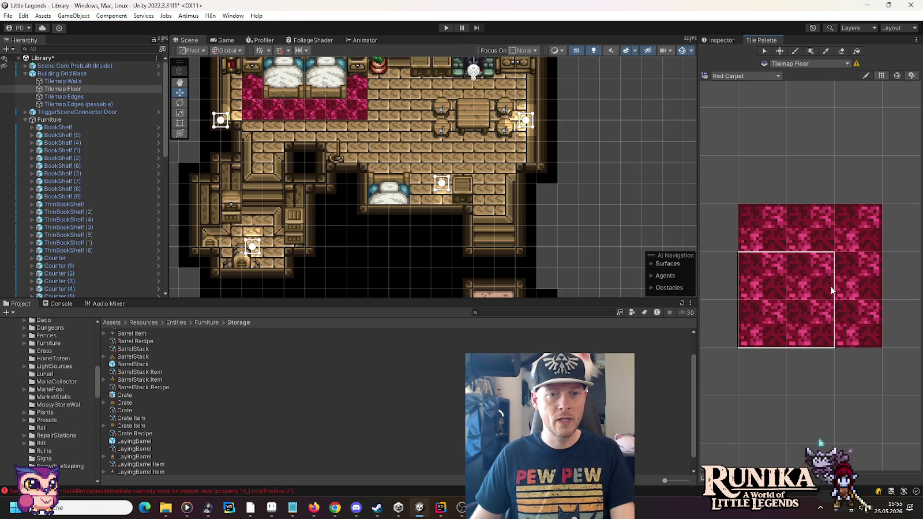
drag(810, 230, 854, 230)
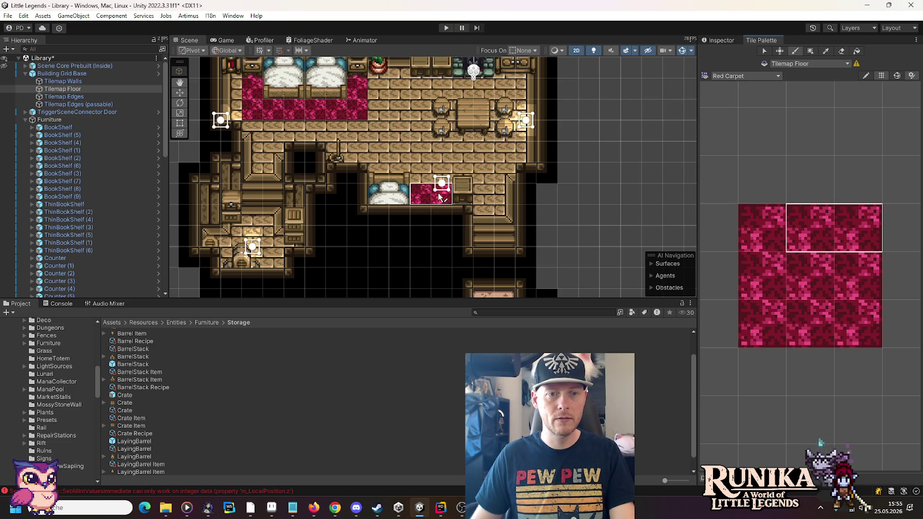
drag(763, 212, 810, 214)
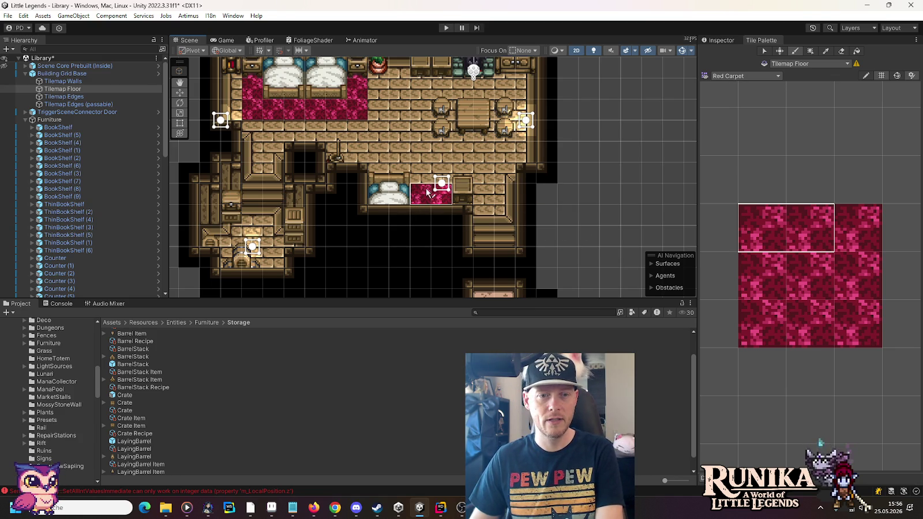
Select the building Grid and make Tilemap Edges the painting target
click(33, 67)
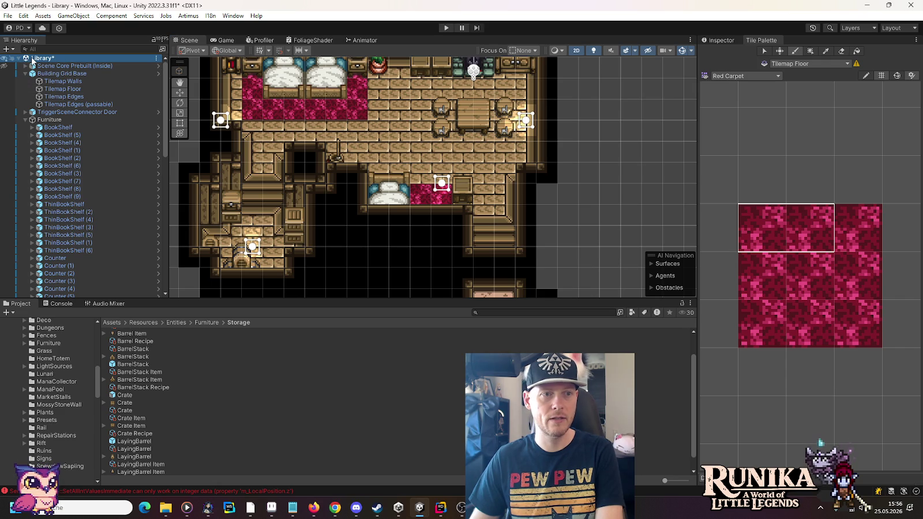
click(36, 74)
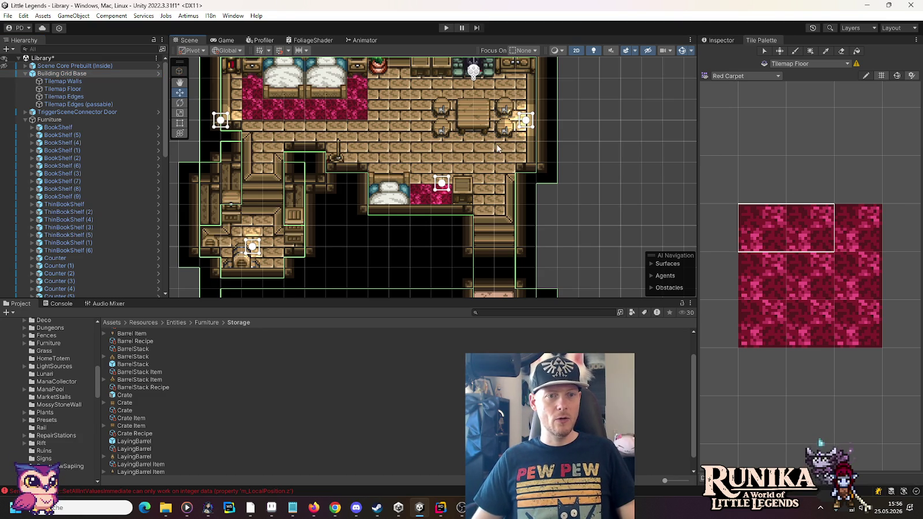
scroll(617, 220, down, 4)
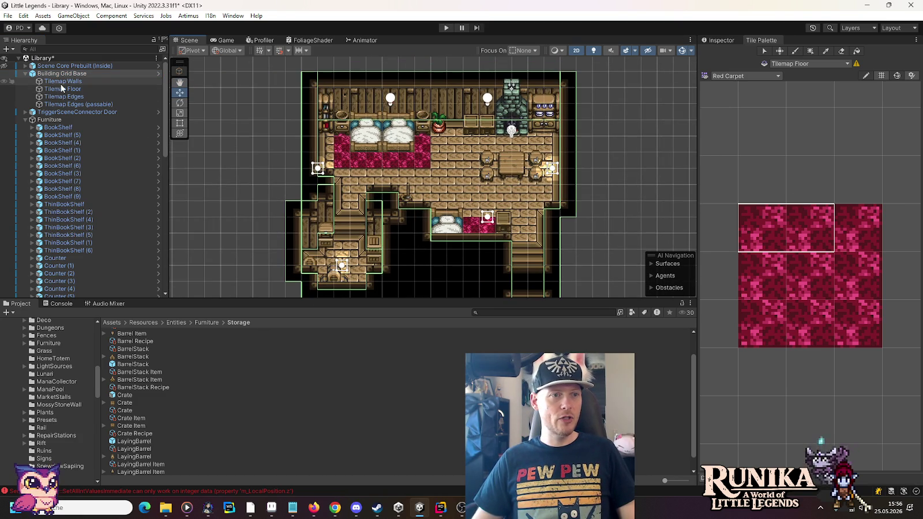
click(64, 96)
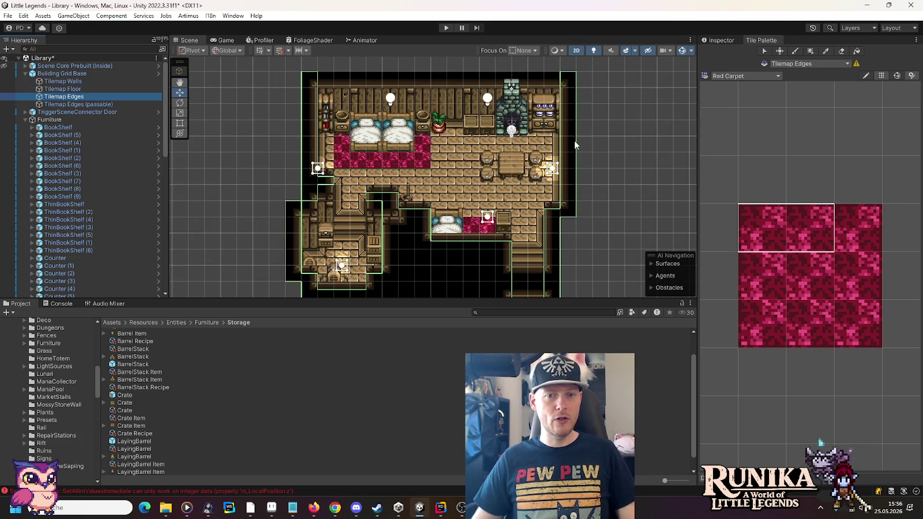
Load the Wooden Edge palette and paint dark edge tiles down the right margin
click(732, 78)
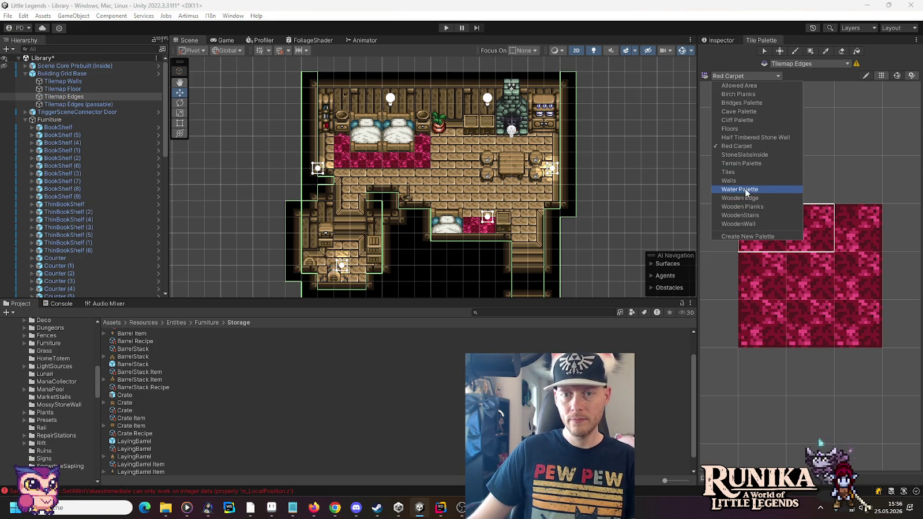
click(741, 198)
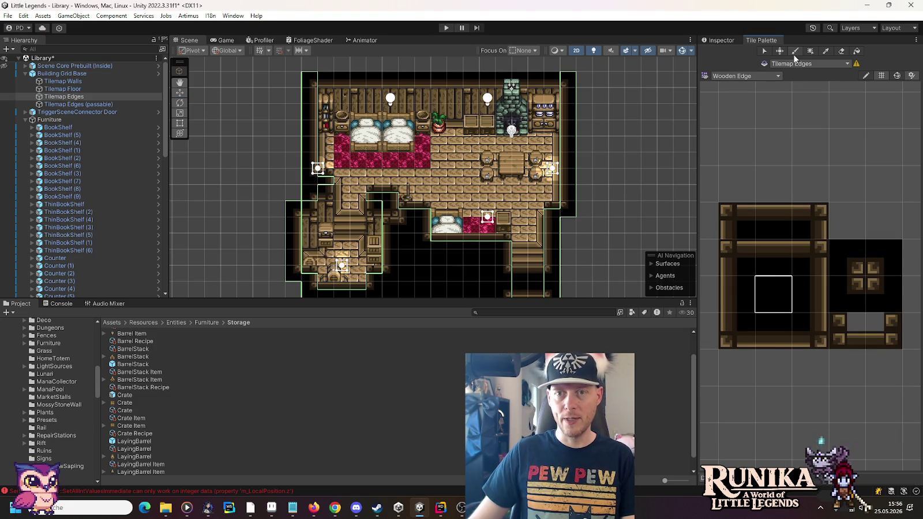
mouse_move(584, 95)
mouse_down()
mouse_move(584, 79)
mouse_move(582, 208)
mouse_up()
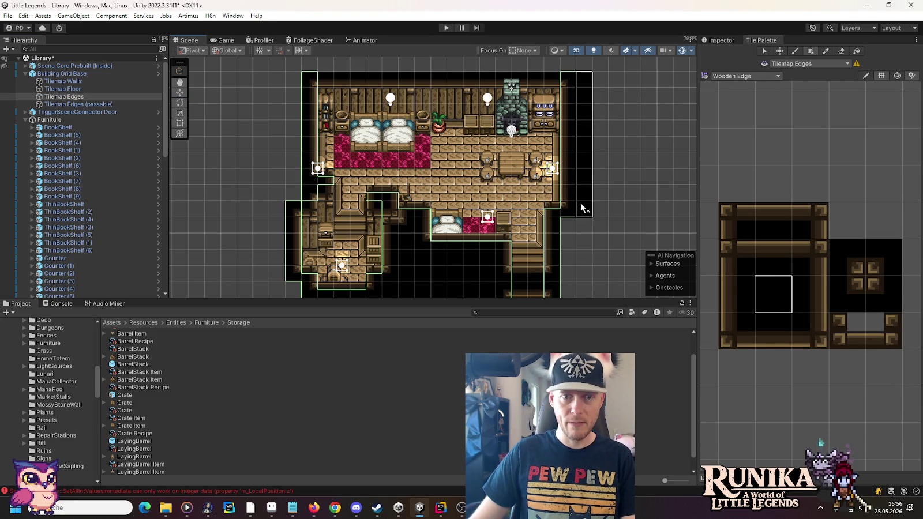
drag(600, 242, 571, 130)
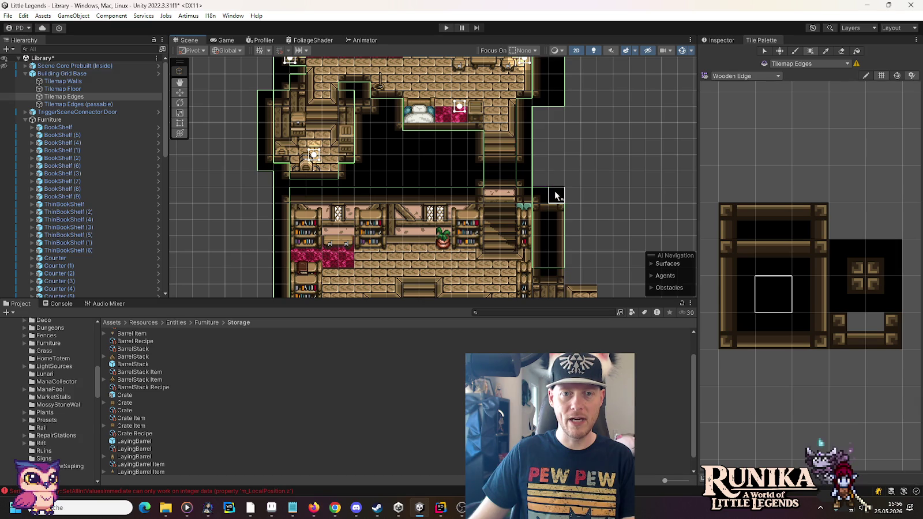
mouse_move(369, 118)
mouse_down()
mouse_move(452, 276)
mouse_move(348, 128)
mouse_move(347, 239)
mouse_up()
Paint dark edge tiles down the left margin and across the remaining empty columns
mouse_move(326, 134)
mouse_down()
mouse_move(323, 267)
mouse_move(298, 110)
mouse_move(334, 233)
mouse_move(352, 118)
mouse_up()
drag(365, 63, 365, 228)
drag(349, 124, 350, 283)
drag(311, 263, 315, 78)
click(344, 108)
mouse_move(344, 107)
mouse_down()
mouse_move(351, 138)
mouse_move(363, 138)
mouse_move(348, 155)
mouse_move(438, 153)
mouse_move(381, 169)
mouse_move(641, 171)
mouse_move(656, 152)
mouse_move(430, 228)
mouse_move(421, 221)
mouse_move(449, 231)
mouse_move(457, 206)
mouse_move(460, 246)
mouse_move(471, 245)
mouse_up()
drag(529, 118, 530, 264)
Return to the Move tool and deselect the Edges tilemap to hide its grid
scroll(530, 152, down, 2)
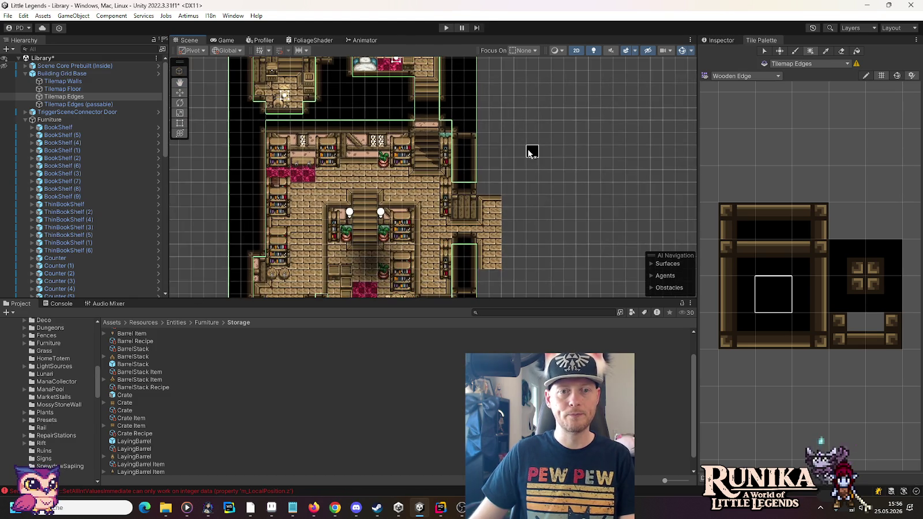
scroll(530, 152, down, 2)
scroll(507, 111, down, 2)
drag(507, 111, 509, 220)
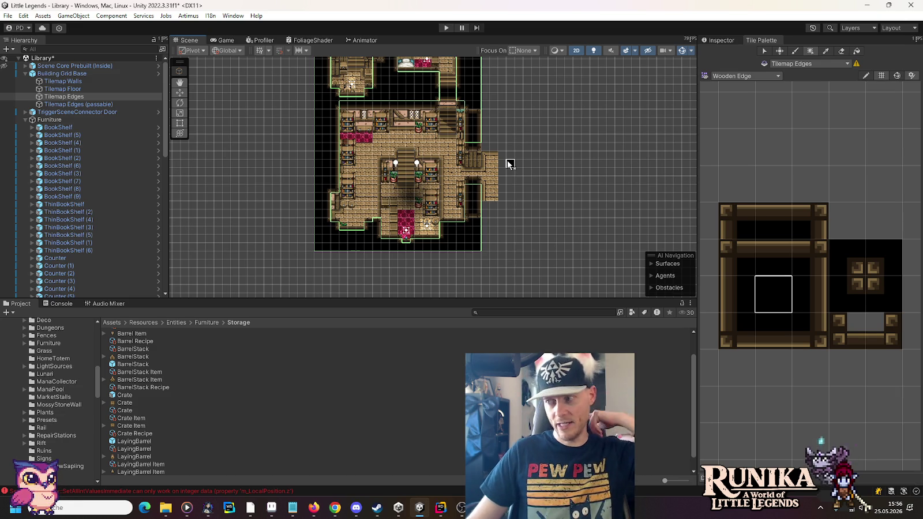
click(180, 92)
click(589, 134)
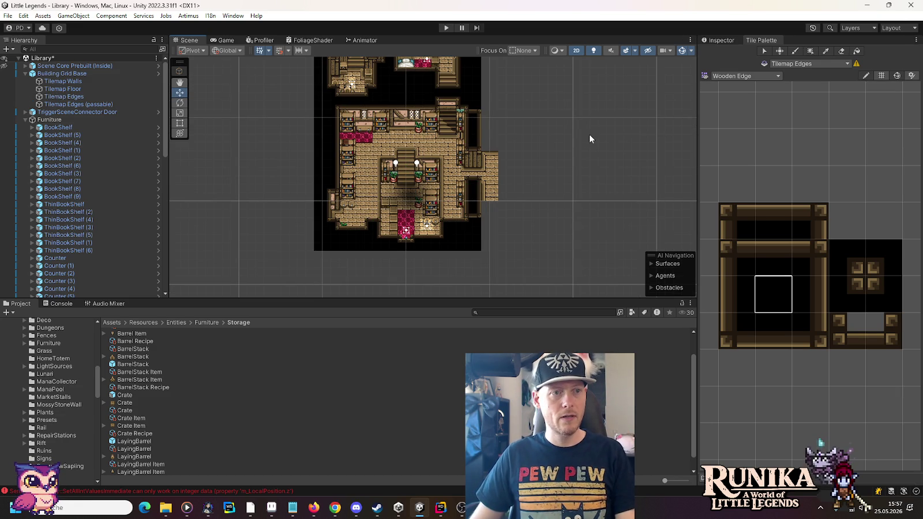
Pan between the upper and lower library rooms to check the new edge tiles
scroll(441, 209, up, 2)
scroll(441, 209, up, 2)
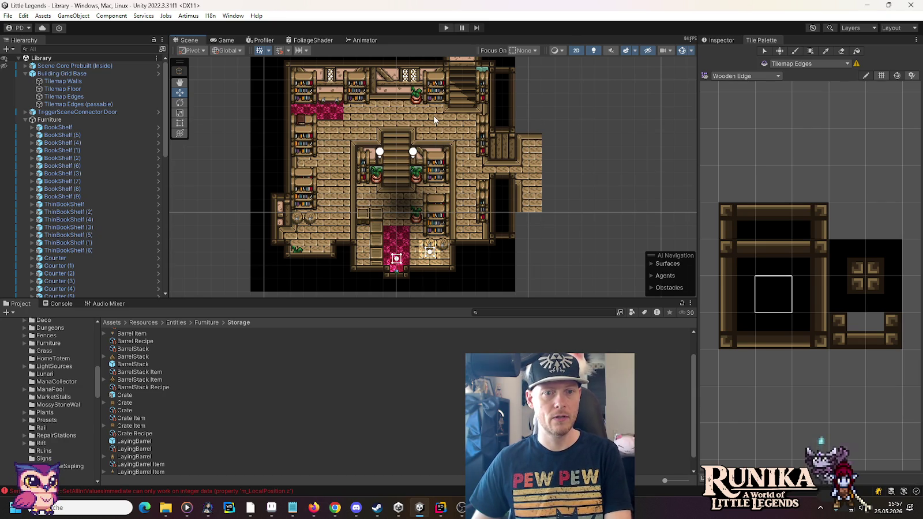
key(Up)
key(Up)
key(Up)
mouse_move(421, 122)
mouse_down()
mouse_move(423, 183)
mouse_move(415, 87)
mouse_up()
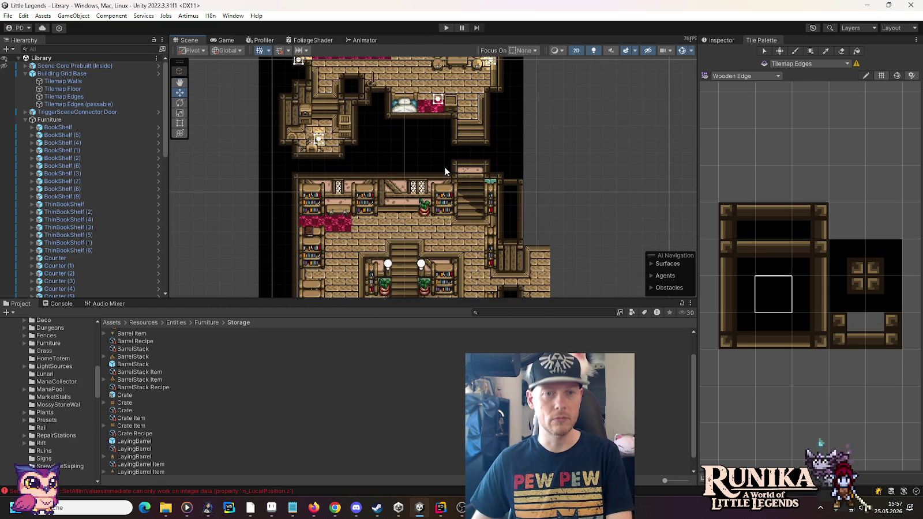
key(Down)
key(Down)
key(Down)
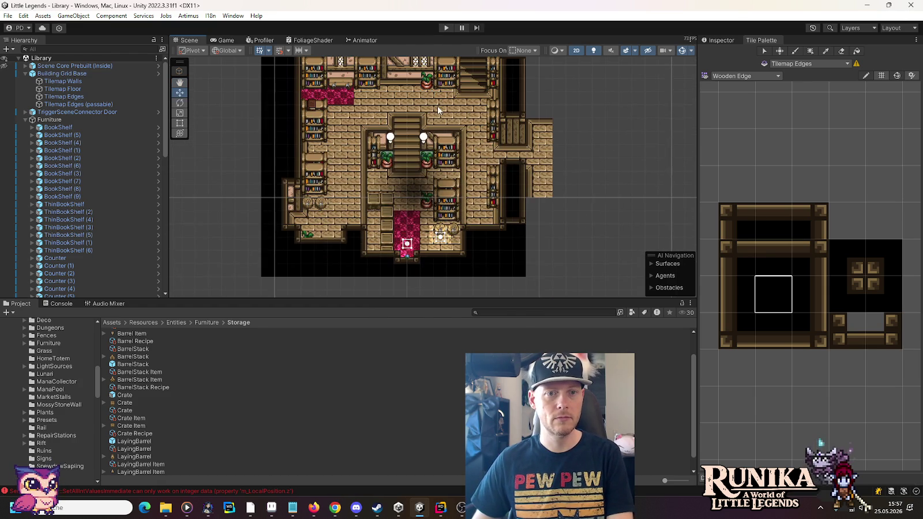
key(Up)
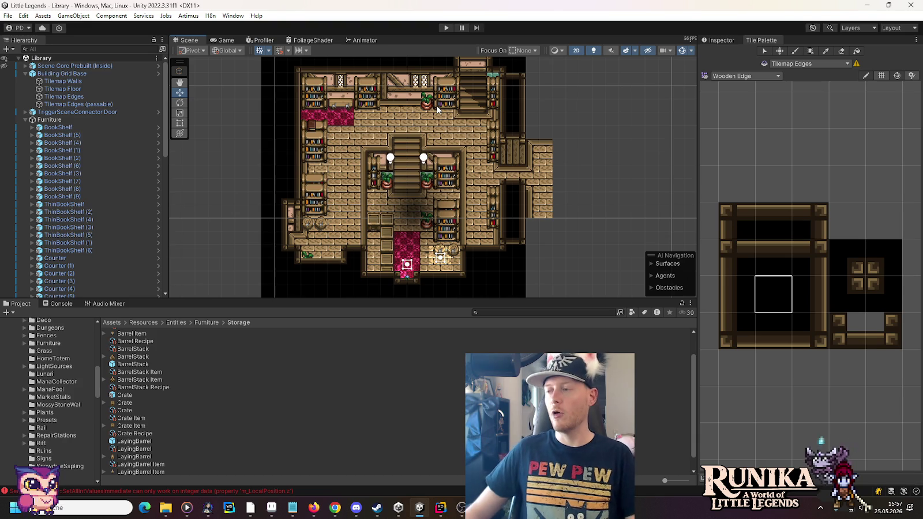
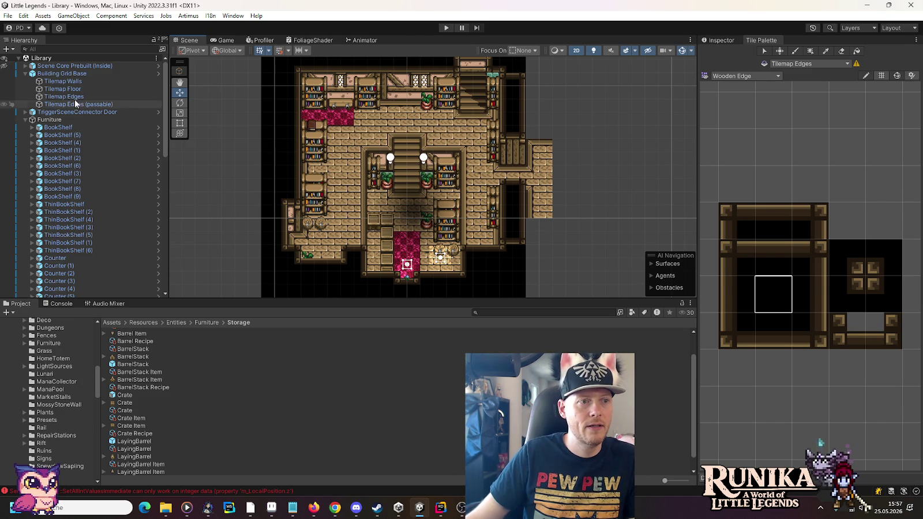
Collapse the Building Grid Base, Furniture and Light Sources groups, then bring up wh-library.png in Aseprite
click(26, 74)
click(25, 89)
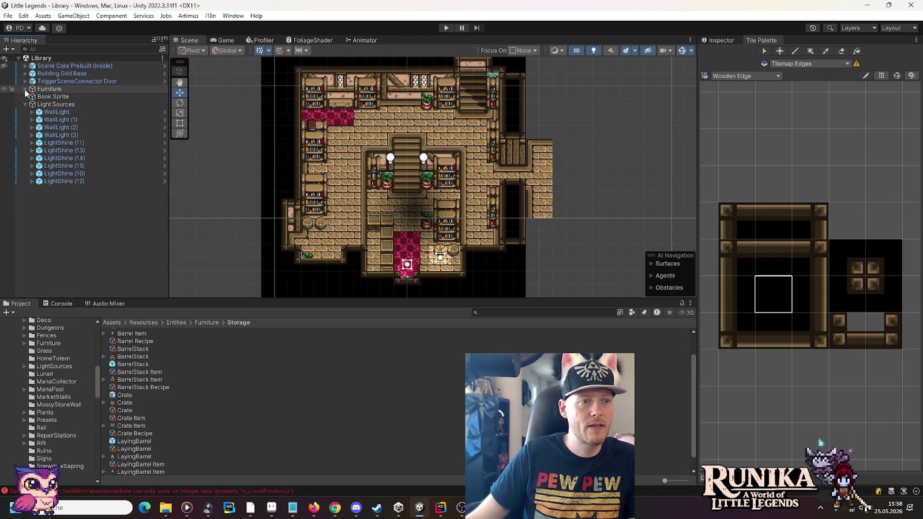
click(25, 105)
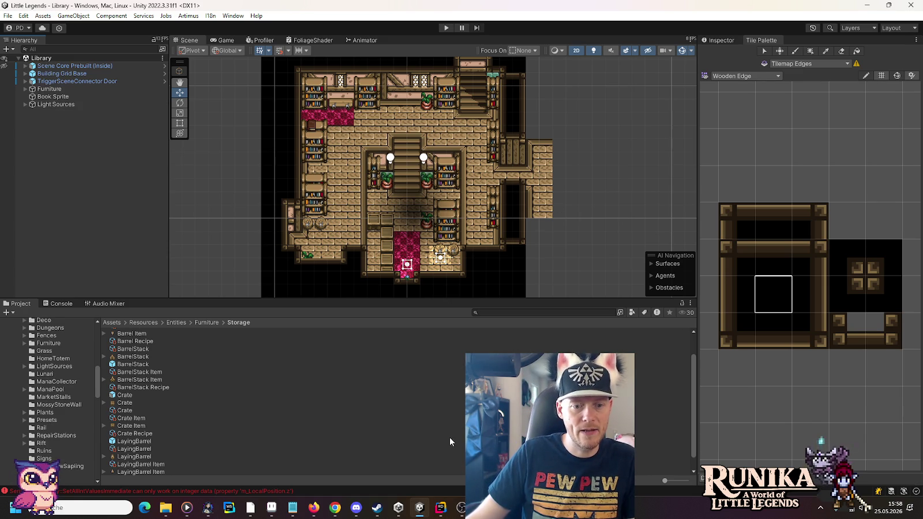
click(272, 508)
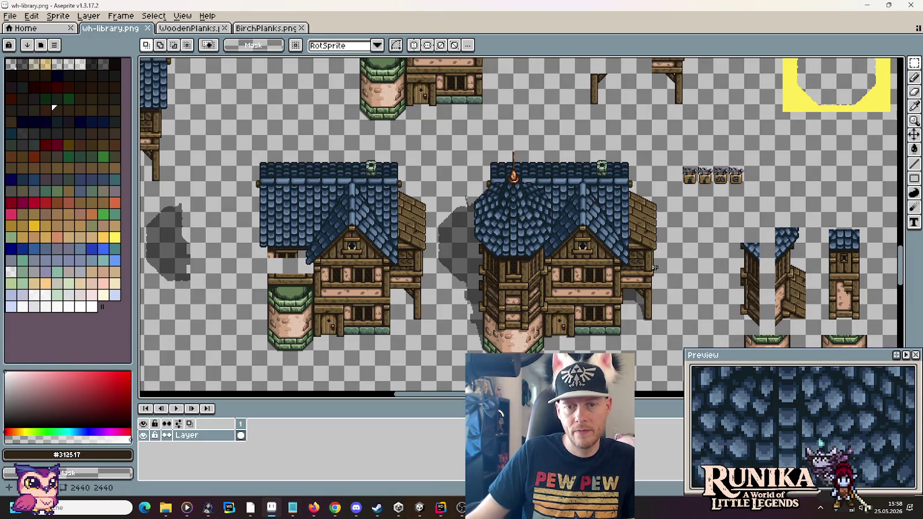
scroll(673, 272, down, 2)
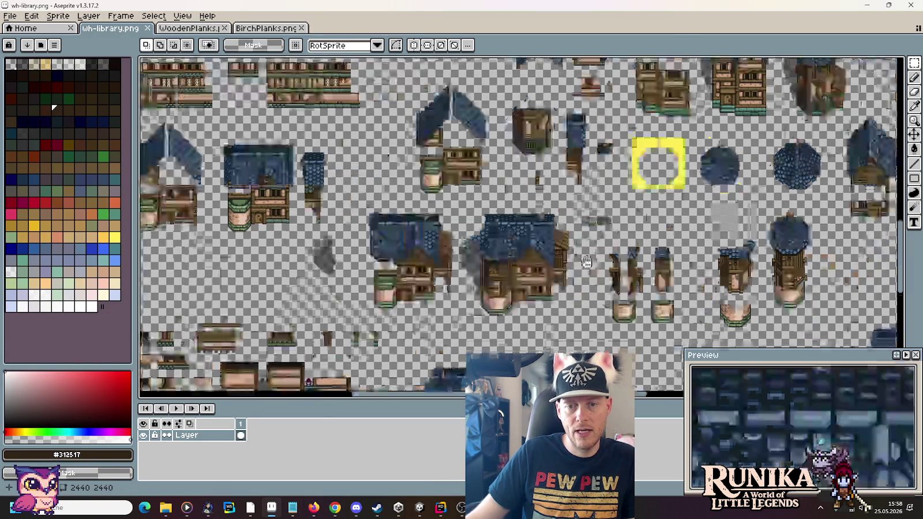
scroll(692, 258, up, 2)
scroll(692, 259, up, 3)
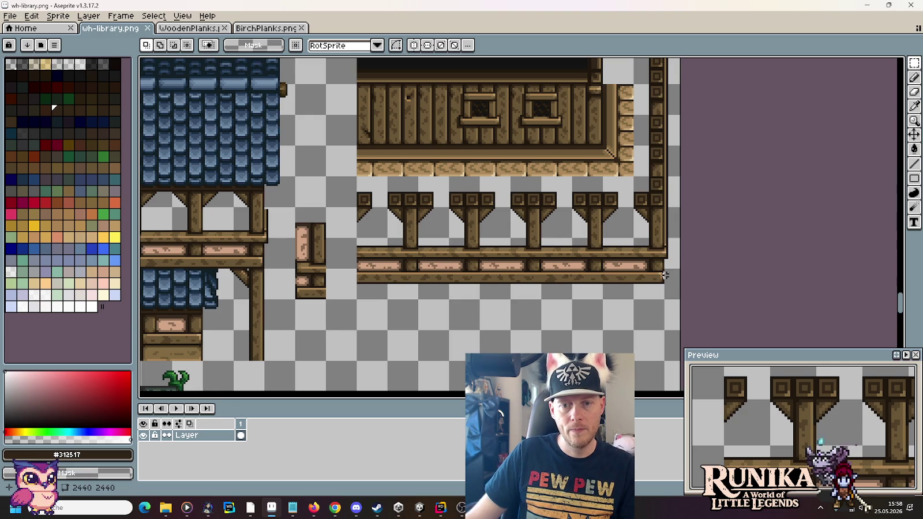
scroll(655, 220, up, 4)
scroll(503, 288, down, 2)
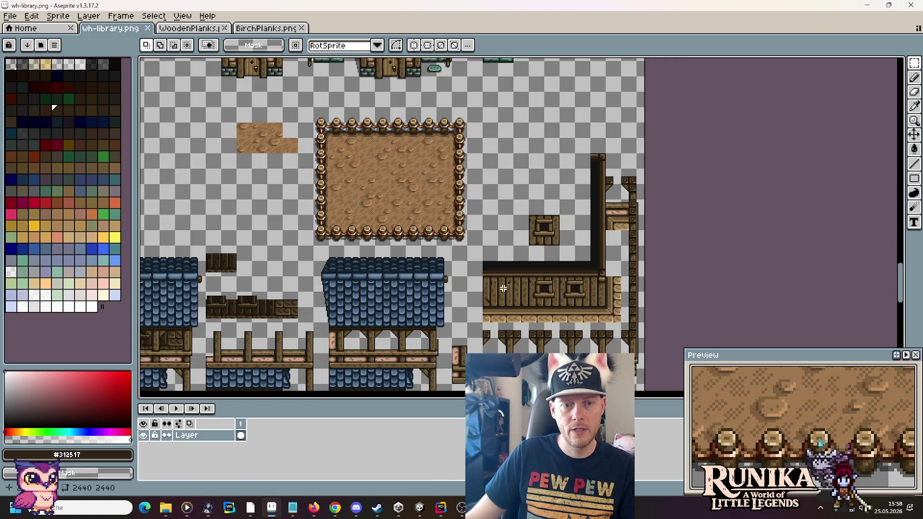
scroll(504, 288, down, 2)
scroll(504, 288, left, 2)
drag(657, 196, 549, 310)
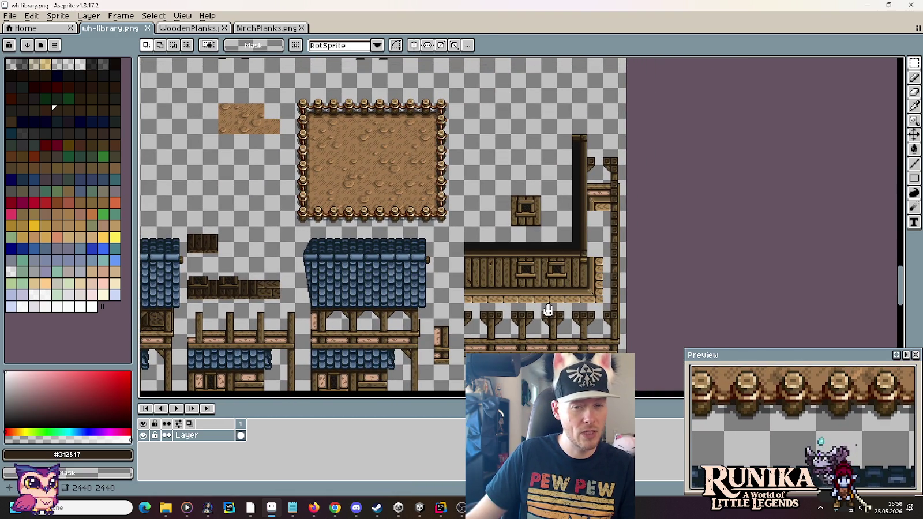
scroll(548, 310, down, 1)
scroll(549, 281, down, 1)
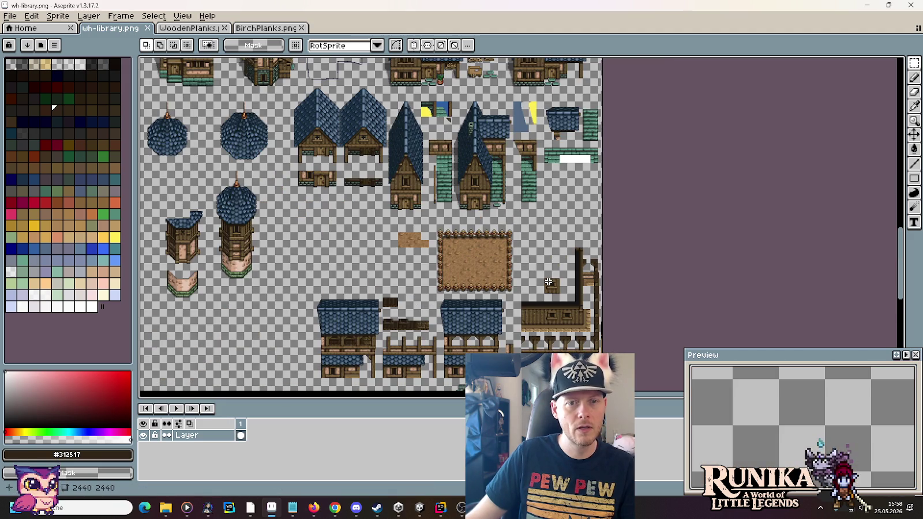
drag(552, 299, 552, 237)
scroll(586, 293, up, 1)
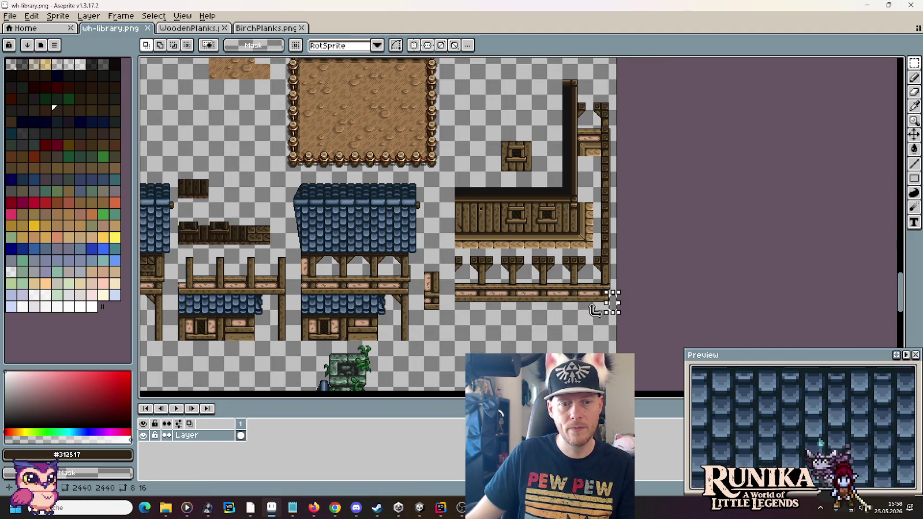
drag(608, 303, 704, 180)
key(alt+Tab)
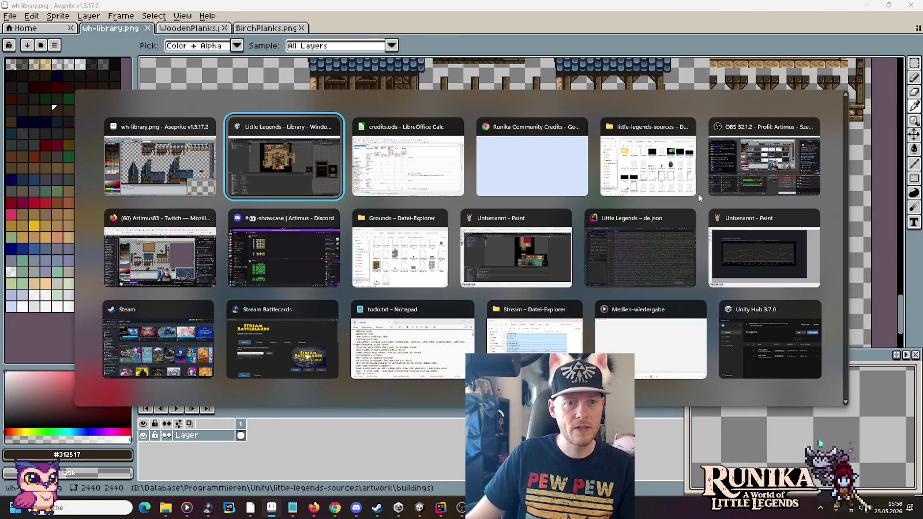
Browse to the images > entities > architecture > manor-house folder in File Explorer
key(Tab)
key(Tab)
key(Tab)
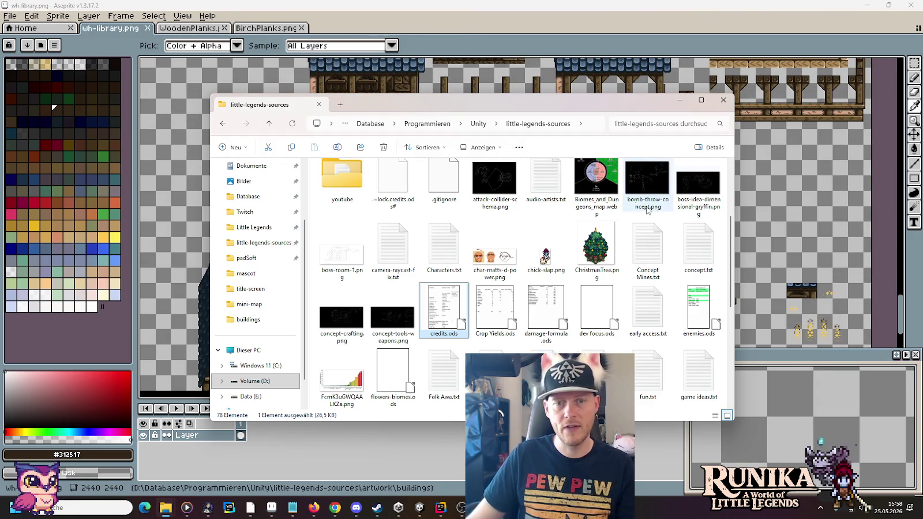
scroll(404, 260, up, 3)
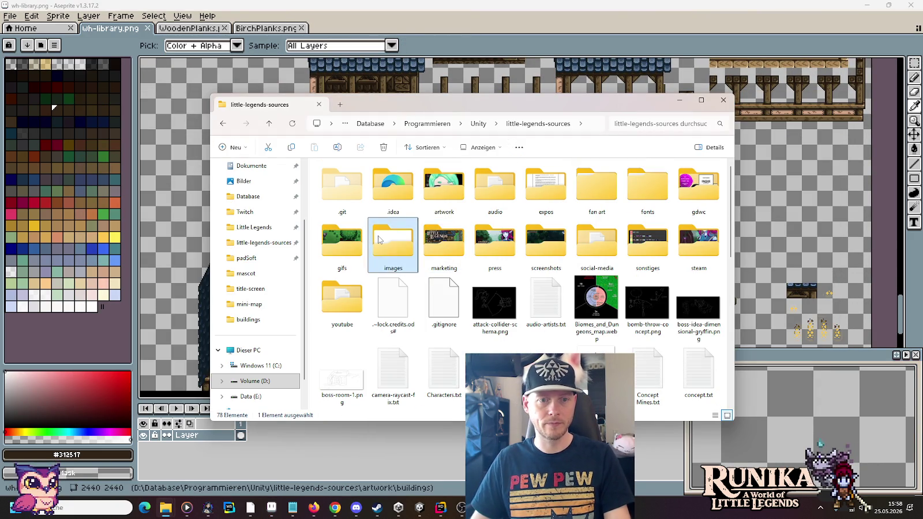
double_click(379, 240)
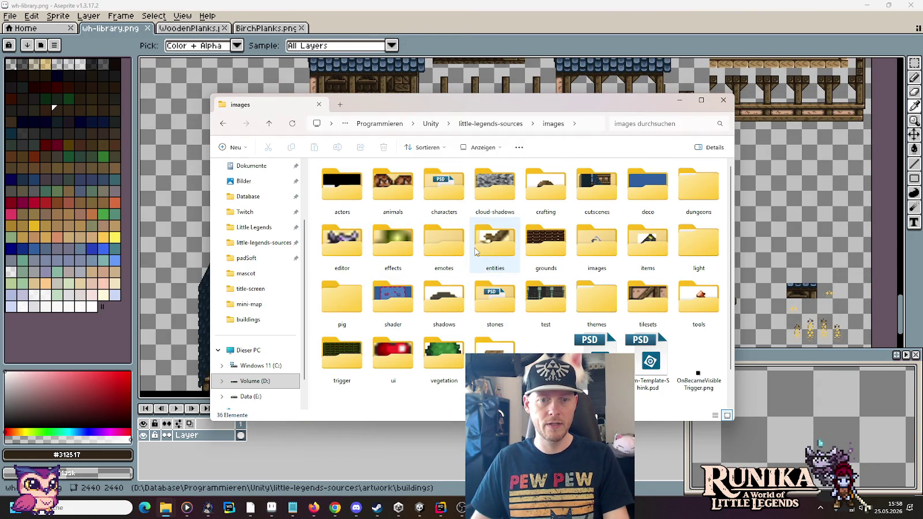
click(476, 252)
double_click(476, 252)
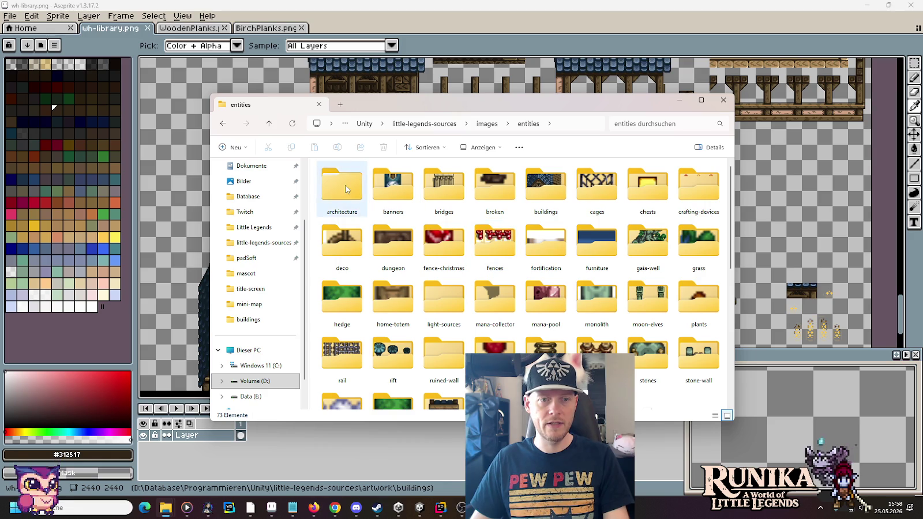
double_click(345, 187)
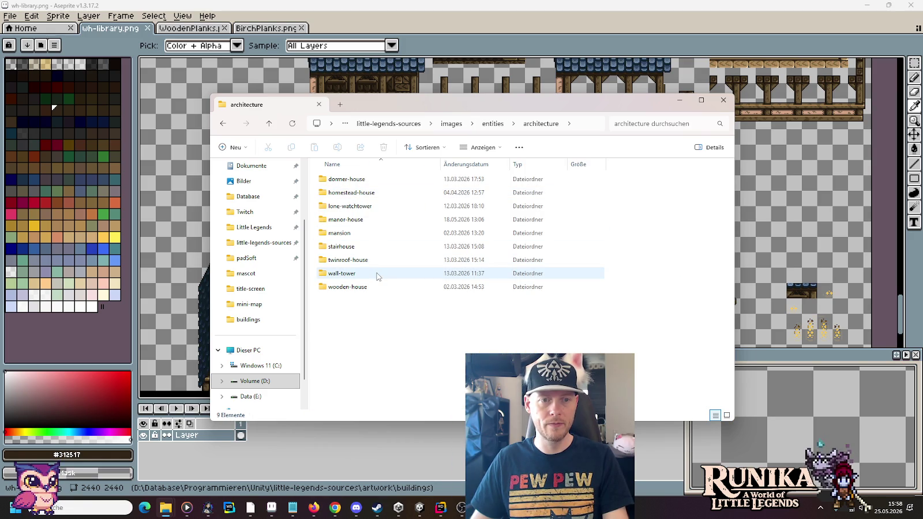
mouse_move(397, 275)
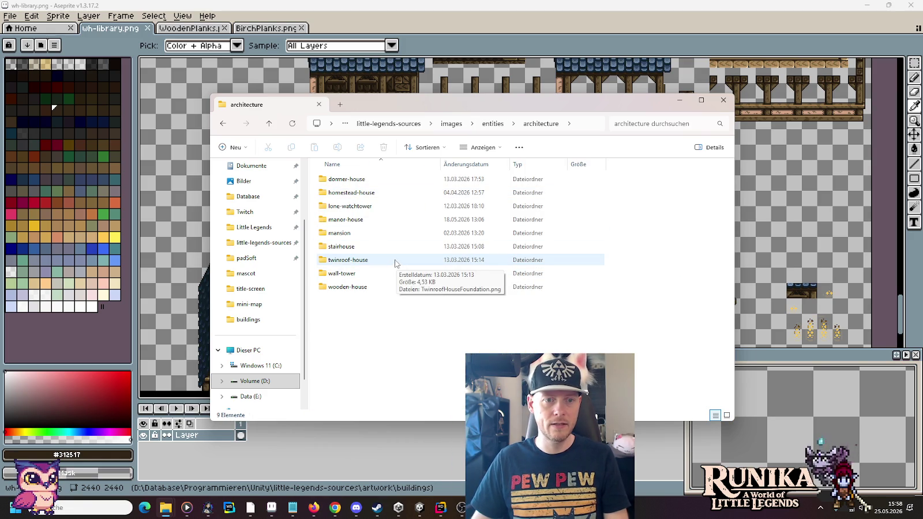
double_click(368, 221)
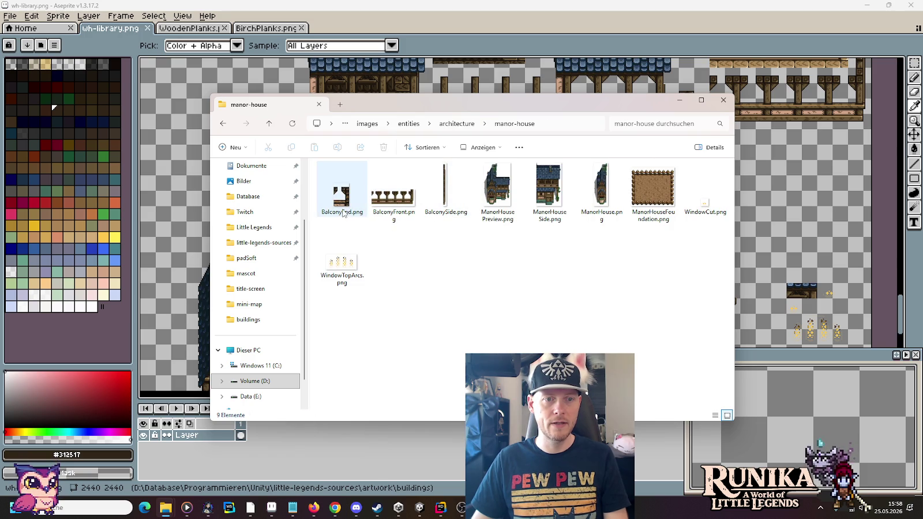
Select BalconyEnd.png, BalconyFront.png and BalconySide.png and open them in Aseprite
click(344, 211)
click(386, 209)
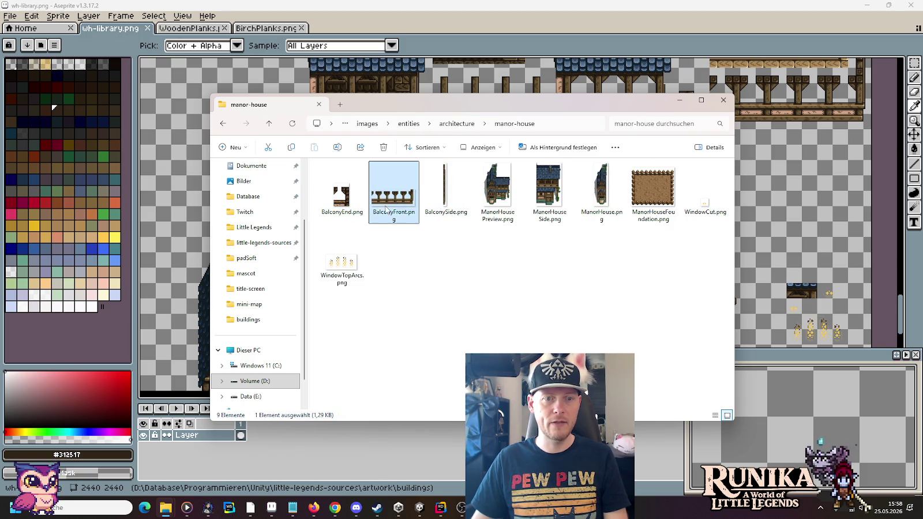
click(445, 208)
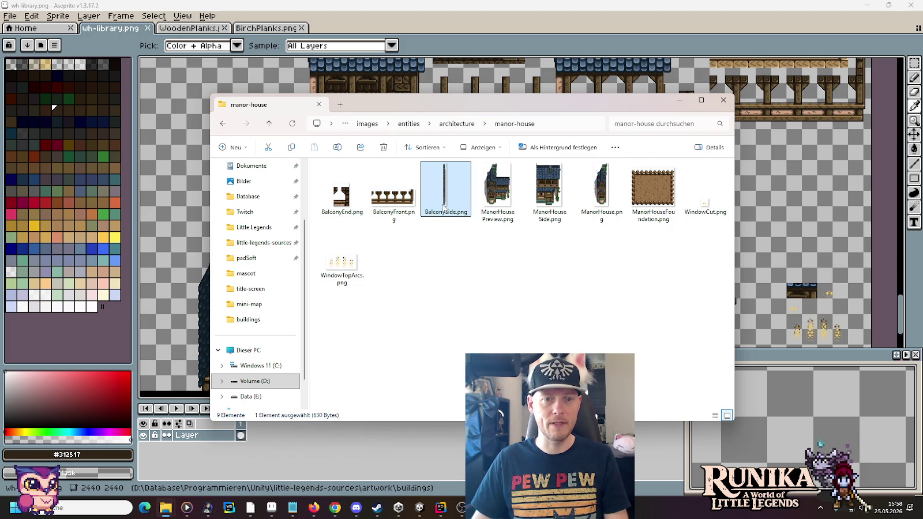
shift+click(349, 202)
double_click(342, 193)
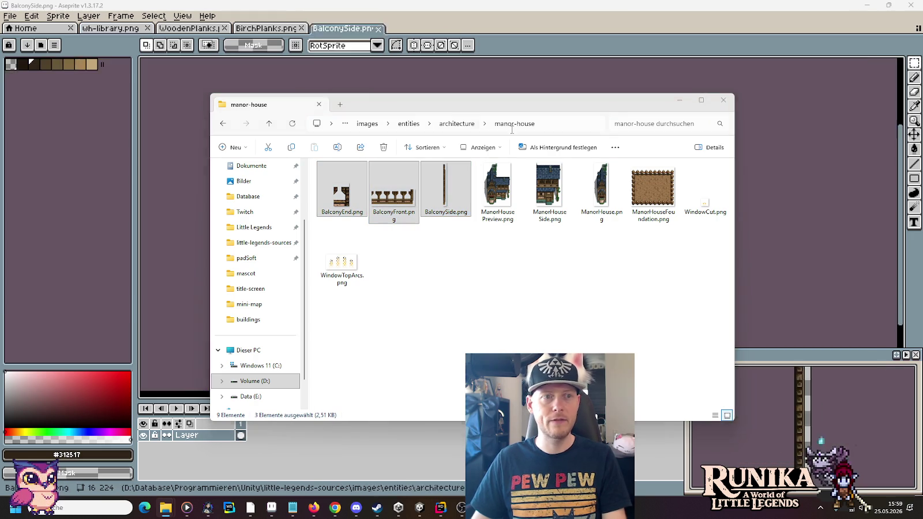
Paste the BalconySide sprite into wh-library.png as a tall plank right of the house
click(335, 30)
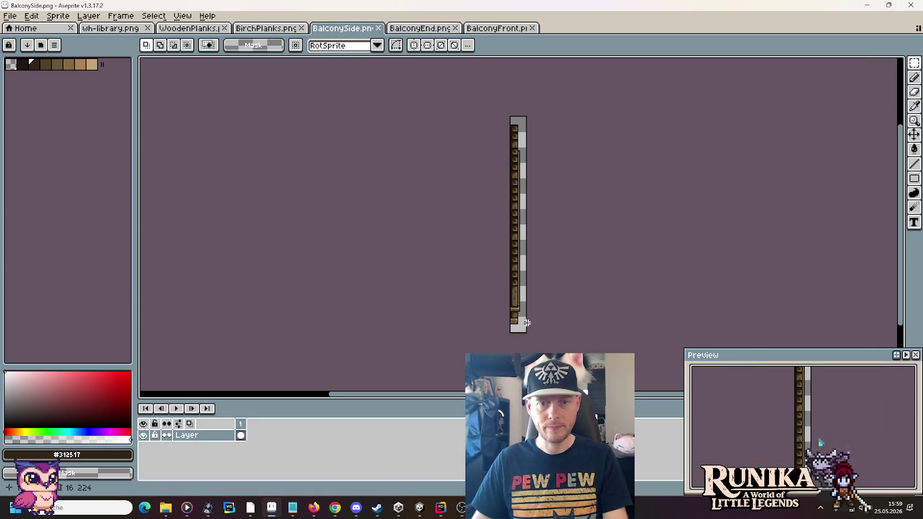
drag(521, 325, 501, 121)
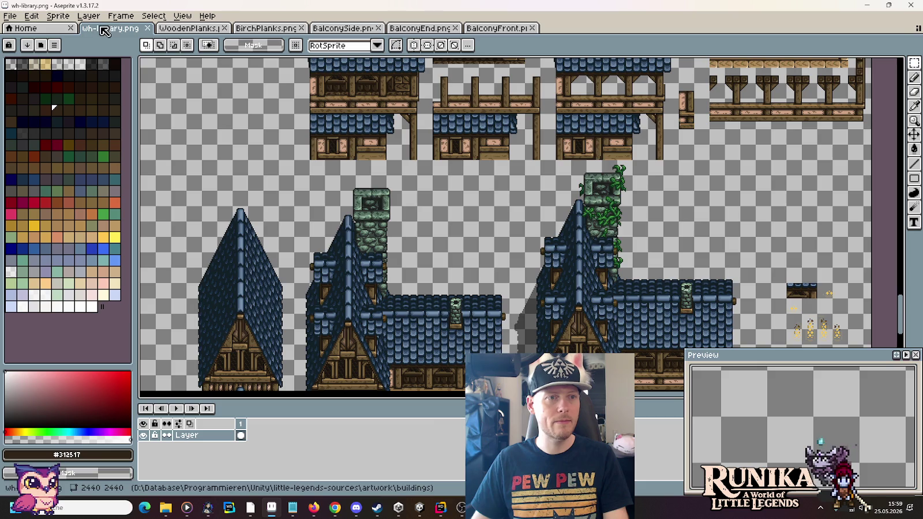
click(110, 28)
mouse_move(246, 174)
mouse_down()
mouse_move(629, 216)
mouse_move(546, 190)
mouse_up()
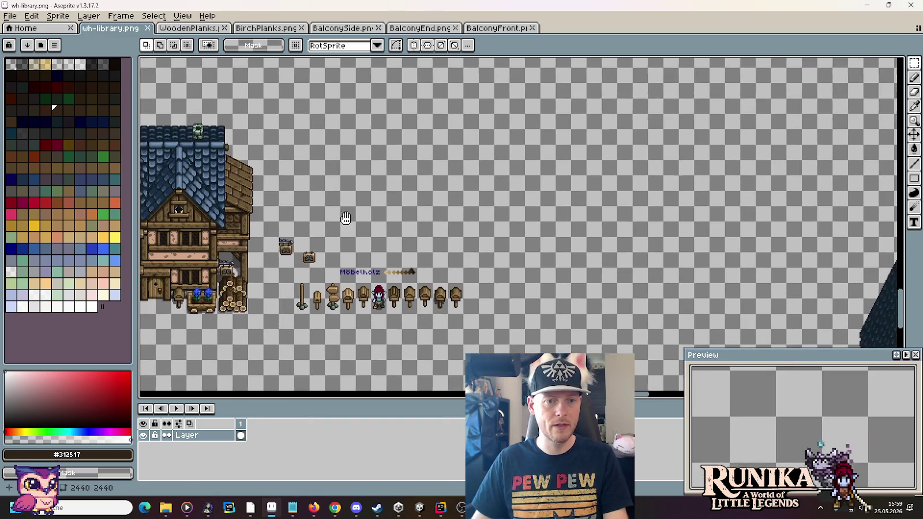
key(ctrl+v)
mouse_move(507, 247)
mouse_down()
mouse_move(557, 257)
mouse_move(635, 254)
mouse_up()
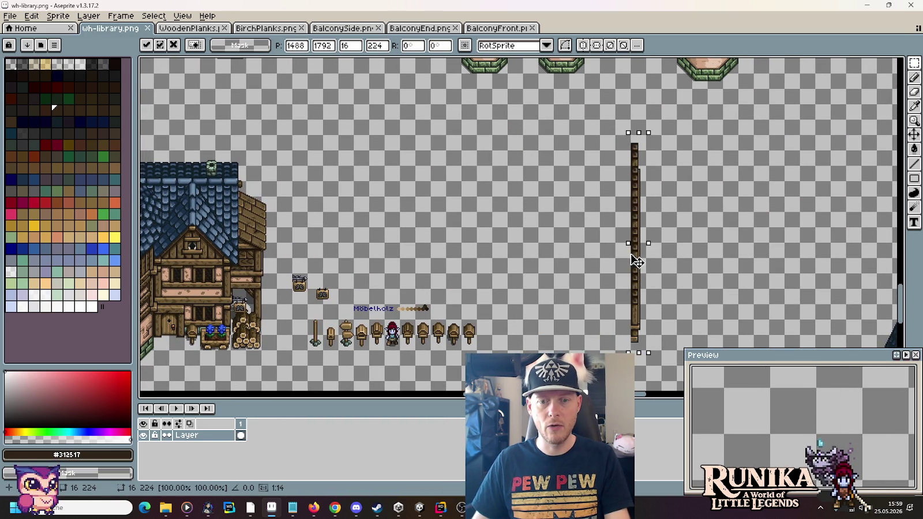
Copy the BalconyEnd sprite into wh-library.png, left of the side plank
click(419, 28)
key(ctrl+a)
key(ctrl+c)
click(124, 28)
key(ctrl+v)
drag(509, 237, 543, 284)
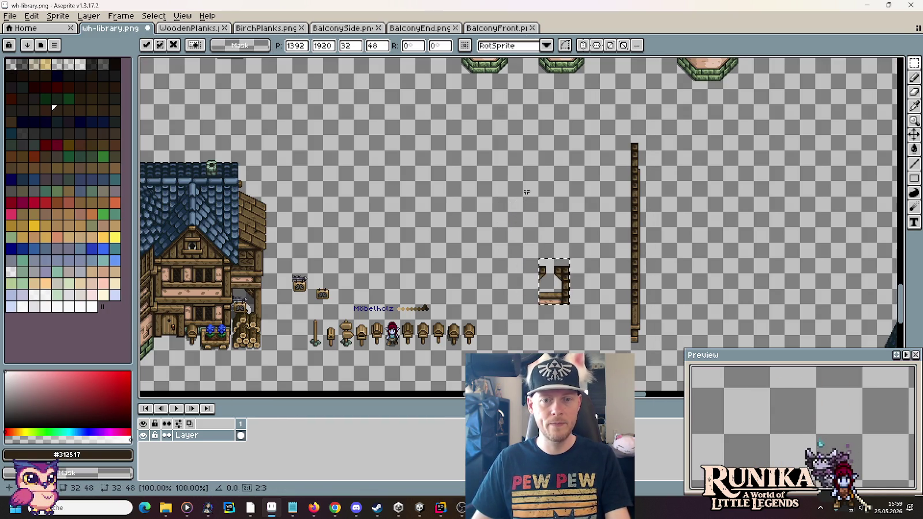
Copy the BalconyFront railing into wh-library.png, below the other balcony pieces
click(487, 29)
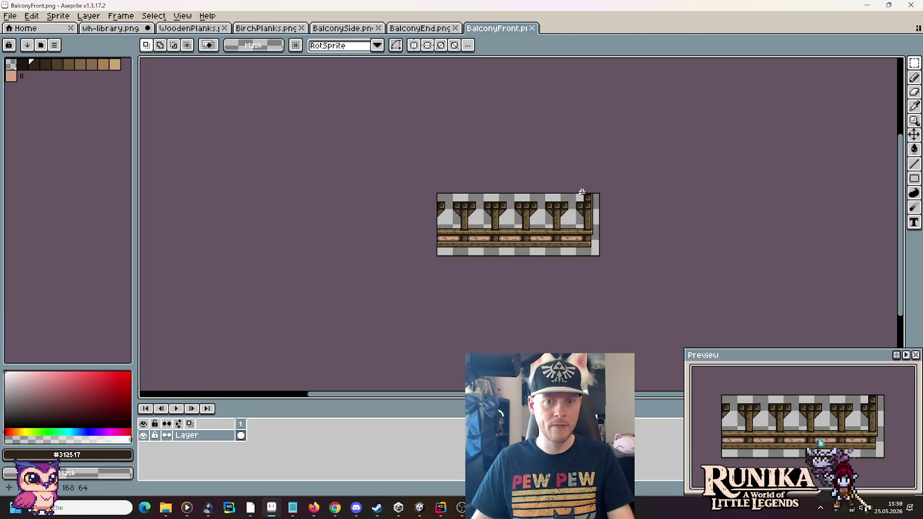
key(ctrl+a)
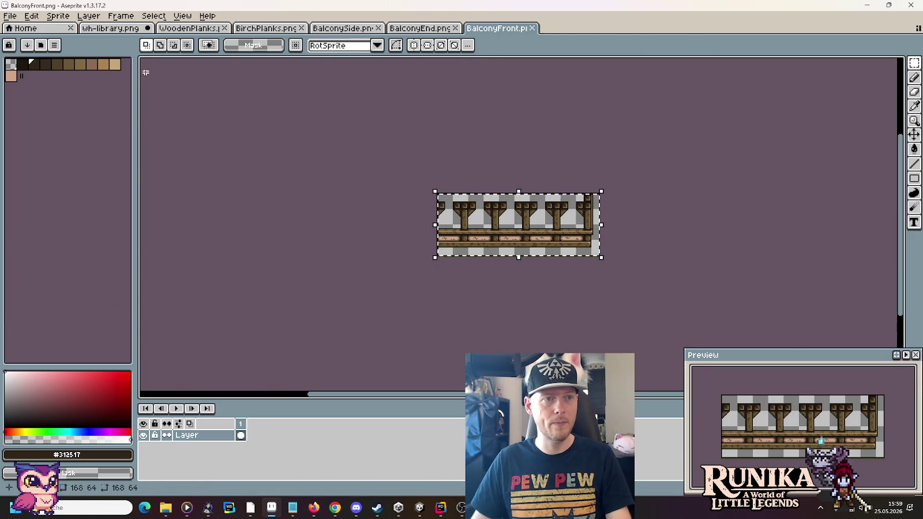
key(ctrl+c)
click(109, 28)
key(ctrl+v)
mouse_move(560, 229)
mouse_down()
mouse_move(614, 345)
mouse_move(600, 283)
mouse_move(614, 303)
mouse_move(613, 213)
mouse_move(622, 277)
mouse_up()
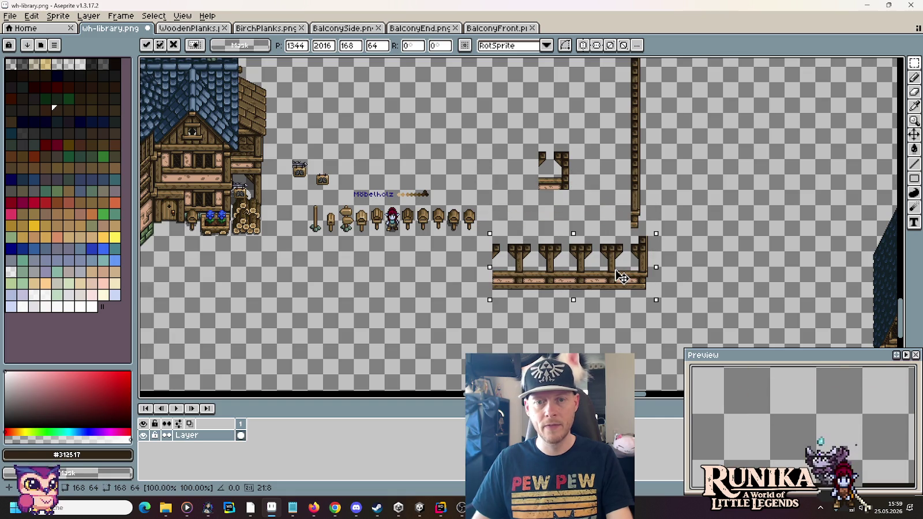
Glance at the Unity Library scene, then return to the wh-library.png sheet
key(alt+Tab)
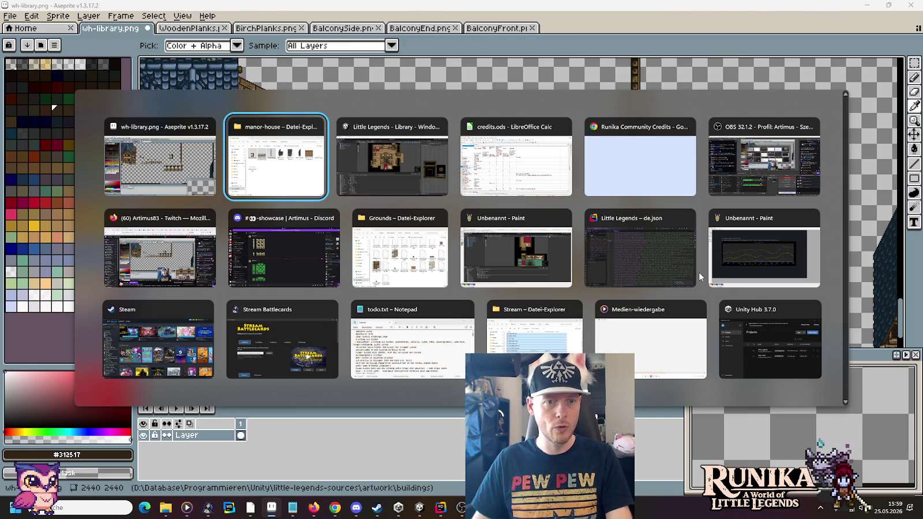
key(alt+Tab)
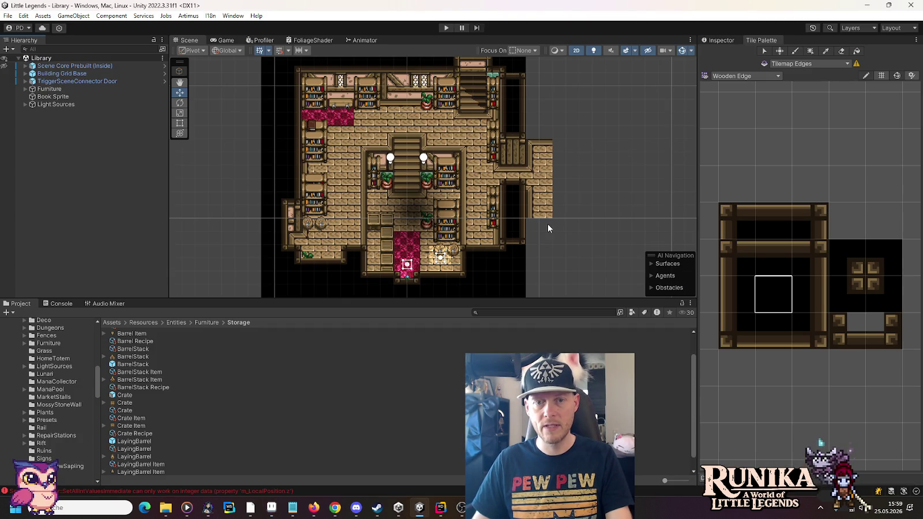
key(alt+Tab)
scroll(640, 295, up, 2)
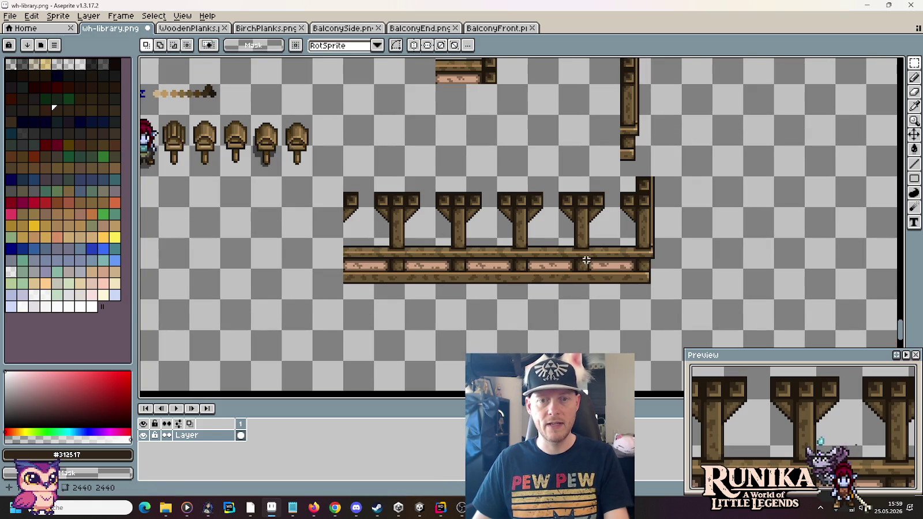
Delete most of the long balcony row and join the small corner piece onto its end
drag(589, 283, 344, 178)
key(Delete)
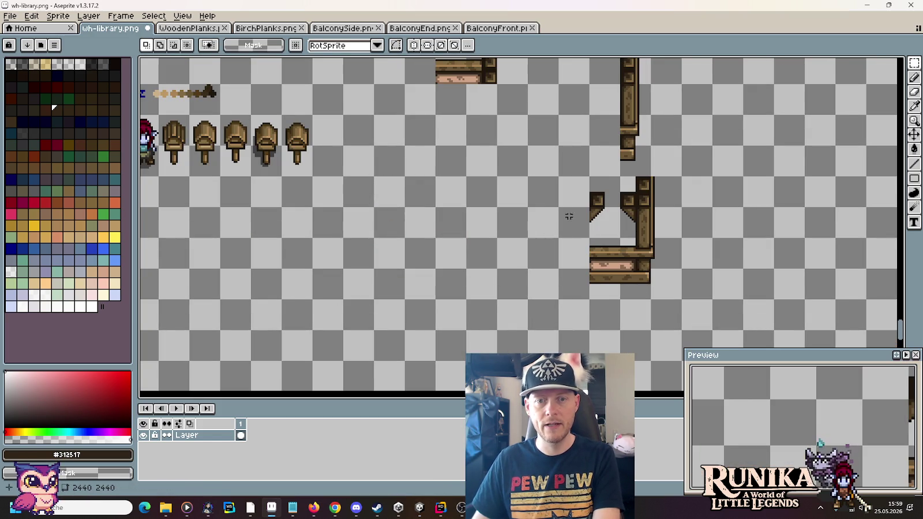
mouse_move(581, 184)
mouse_down()
mouse_move(614, 232)
mouse_move(632, 207)
mouse_up()
key(ctrl+d)
Shift the L-shaped balcony piece about 212 px left
mouse_move(681, 299)
mouse_down()
mouse_move(589, 205)
mouse_move(589, 176)
mouse_up()
drag(658, 243, 536, 243)
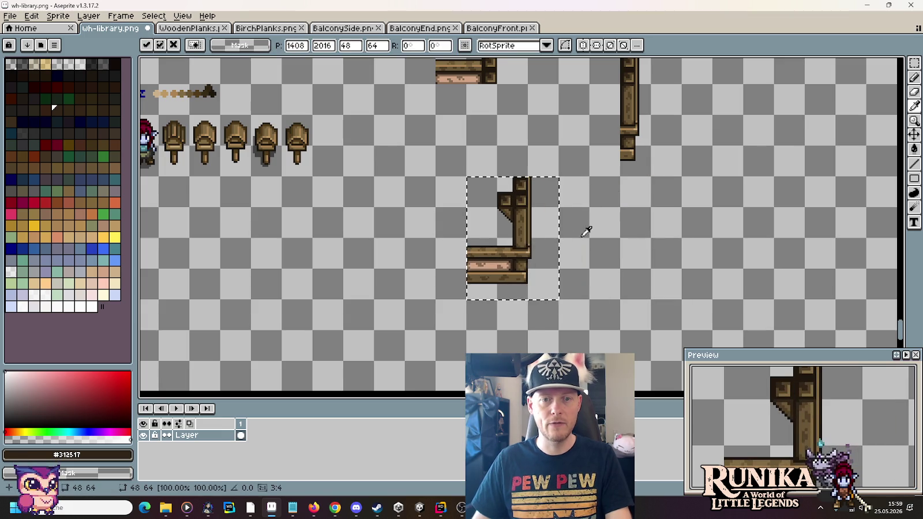
scroll(618, 228, up, 2)
scroll(618, 228, down, 1)
key(alt+Tab)
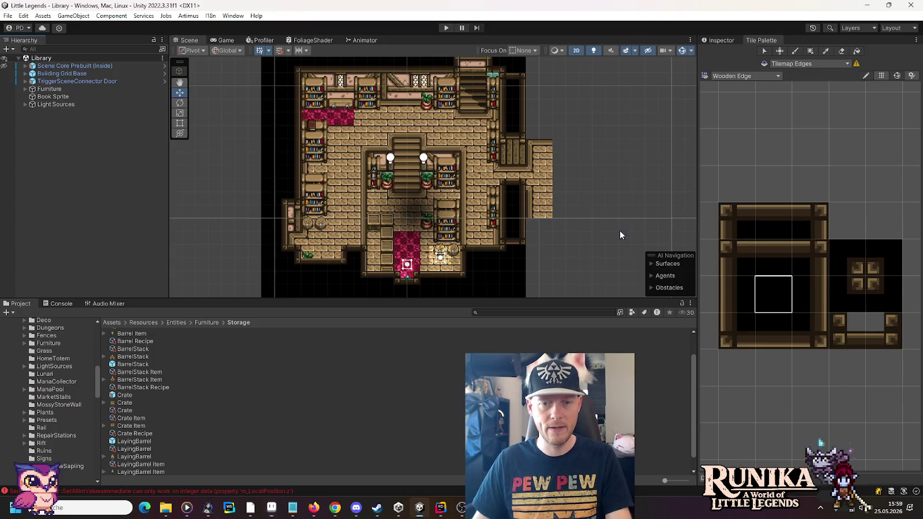
Zoom the Unity Scene view and scroll the Project tree down to Tilesets, then return to Aseprite
scroll(534, 217, up, 1)
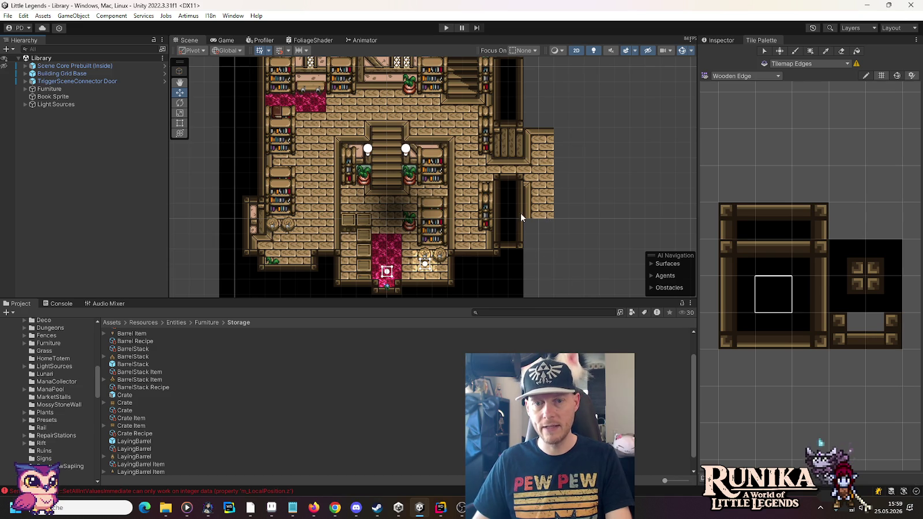
scroll(63, 386, down, 5)
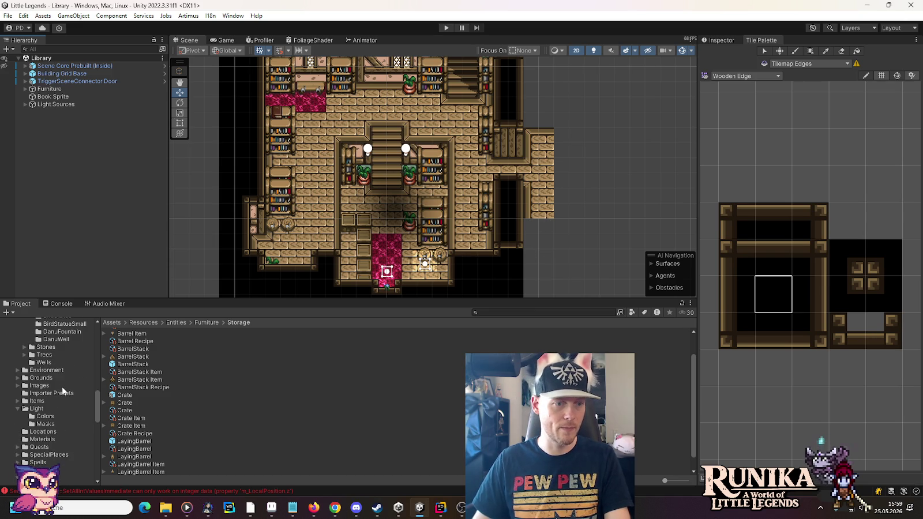
scroll(54, 402, down, 5)
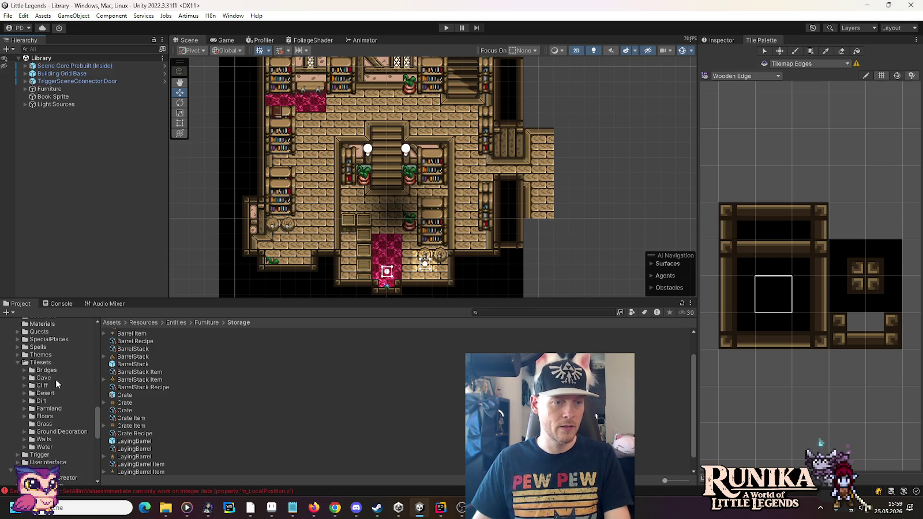
scroll(56, 380, down, 2)
key(alt+Tab)
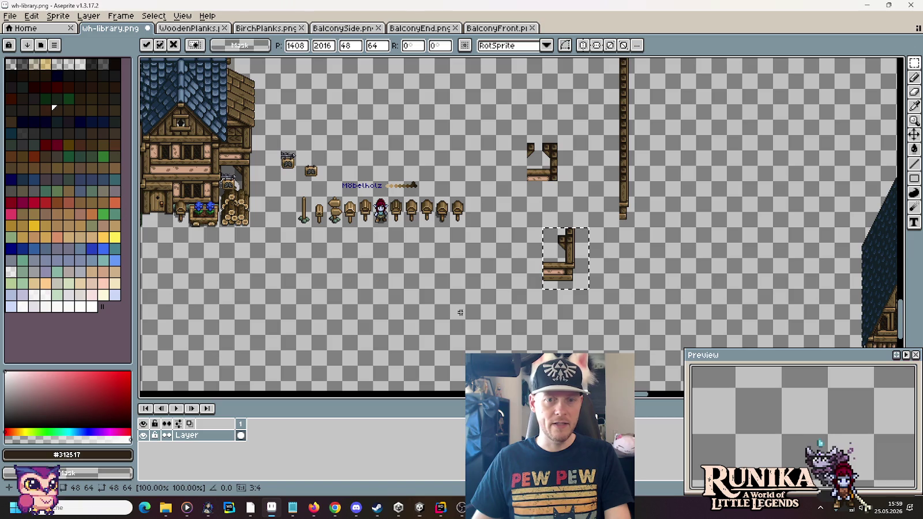
Zoom and pan onto the selected L-shaped balcony piece, zoom back out, then return to Unity
scroll(609, 192, up, 2)
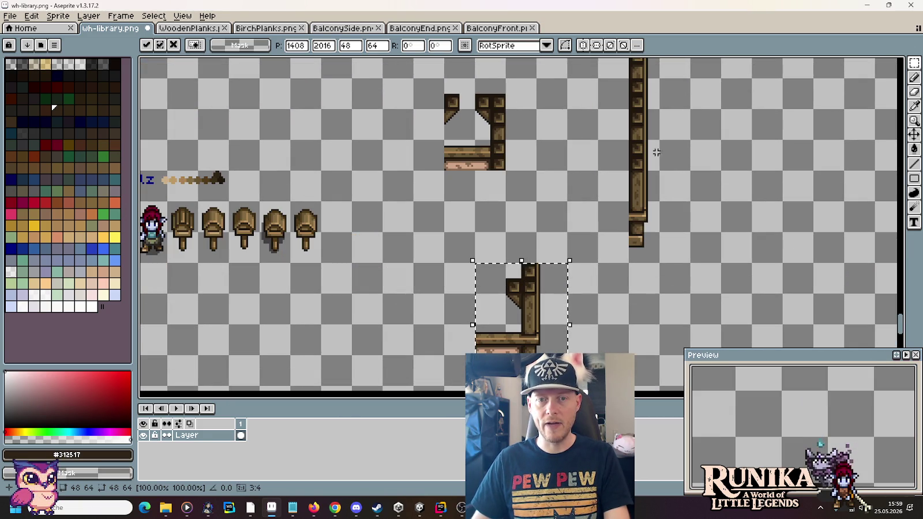
drag(608, 163, 591, 228)
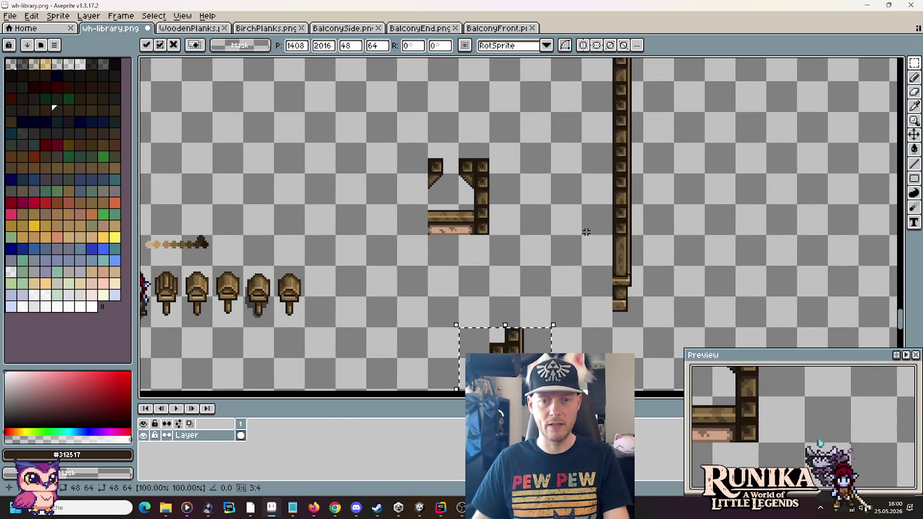
scroll(586, 232, down, 2)
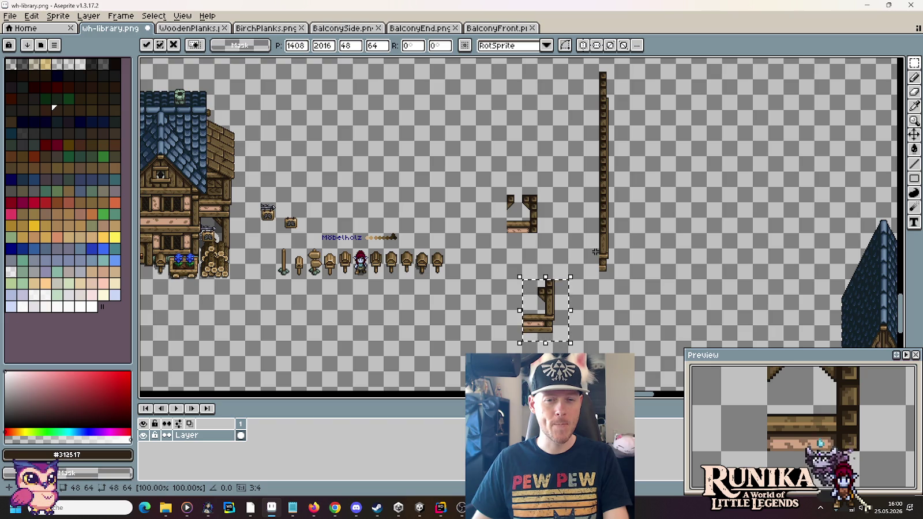
key(alt+Tab)
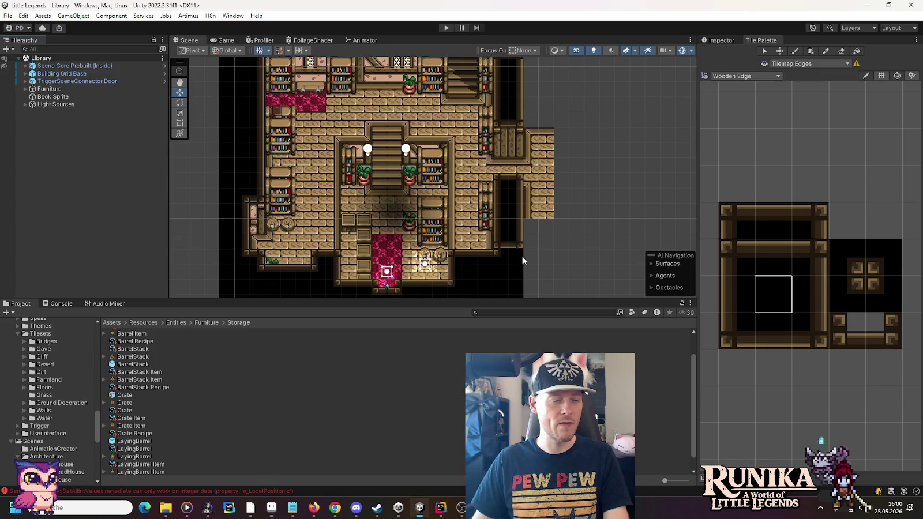
Load the ManorHouse scene from the Scenes > Architecture folder
scroll(49, 364, down, 2)
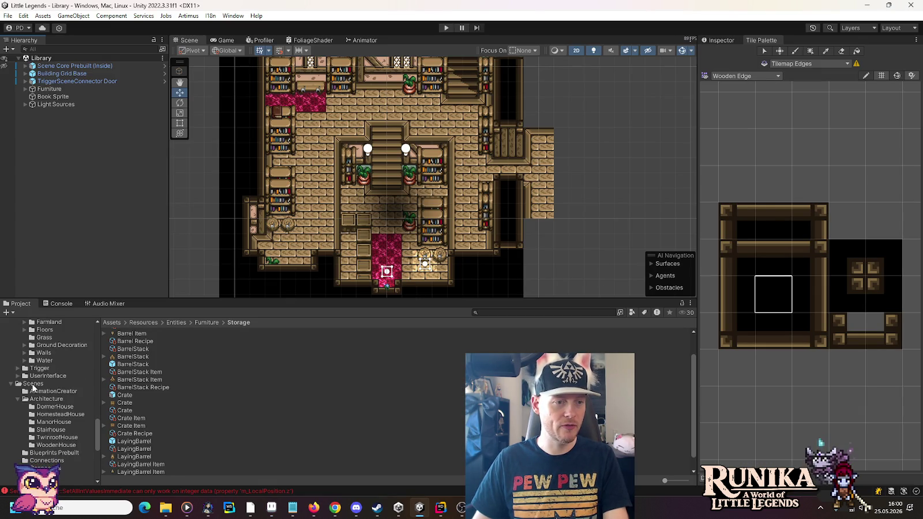
click(32, 385)
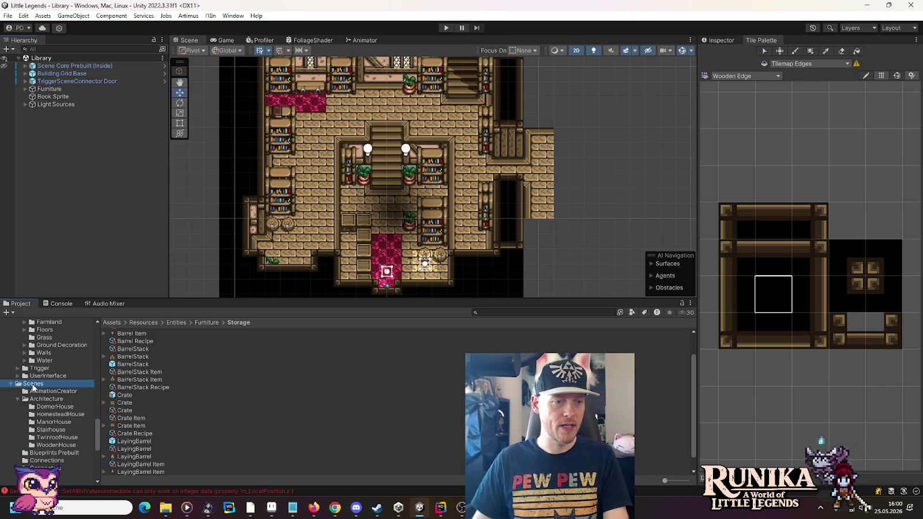
click(40, 424)
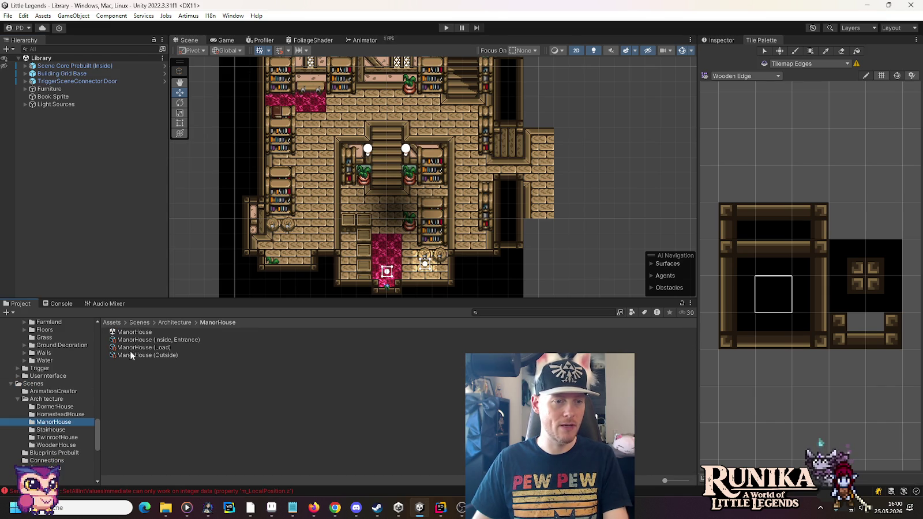
double_click(131, 331)
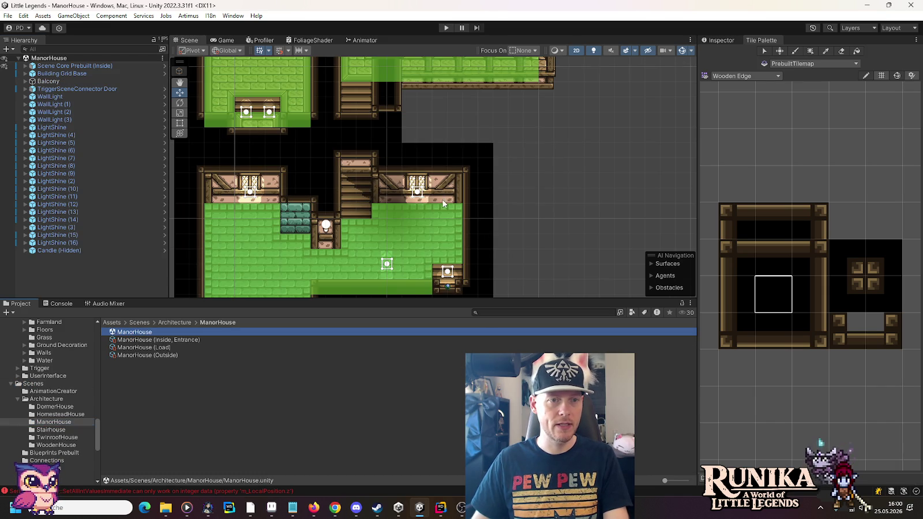
Select the balcony front in the scene and expand Balcony Front in the Hierarchy
scroll(450, 236, down, 3)
scroll(392, 218, up, 3)
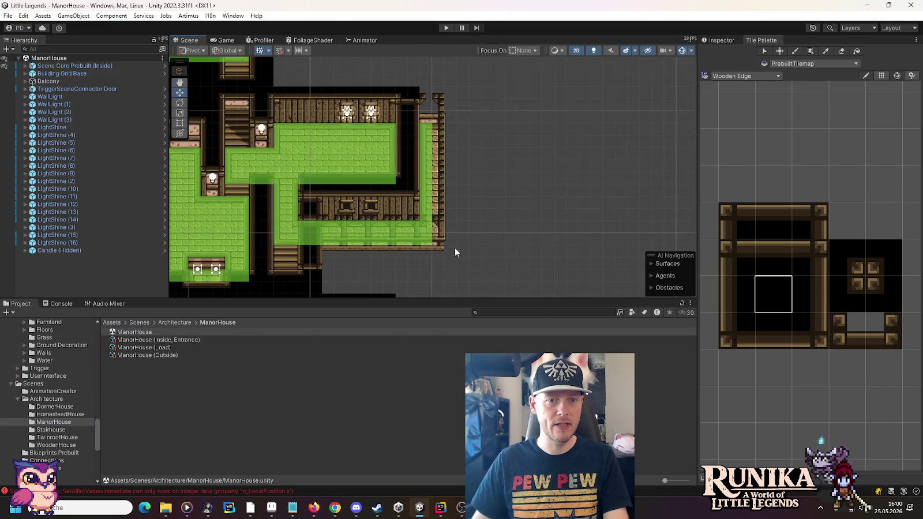
click(437, 242)
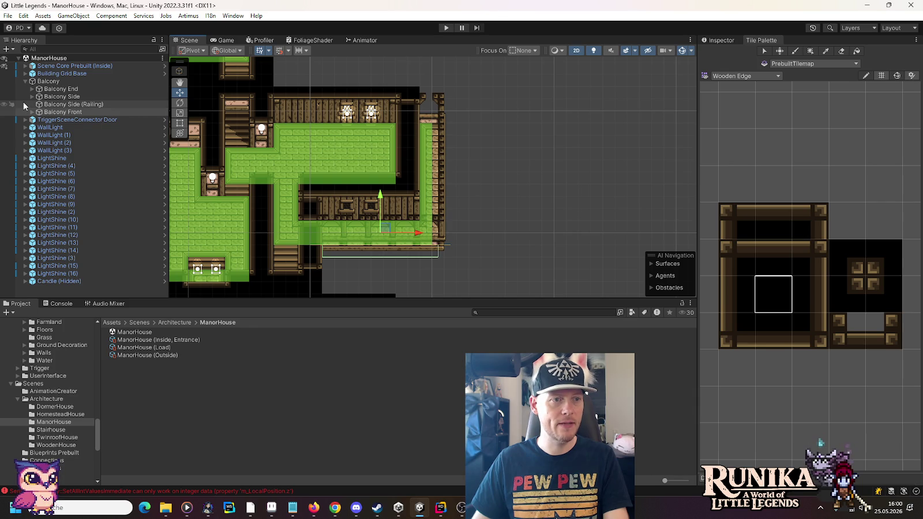
click(32, 112)
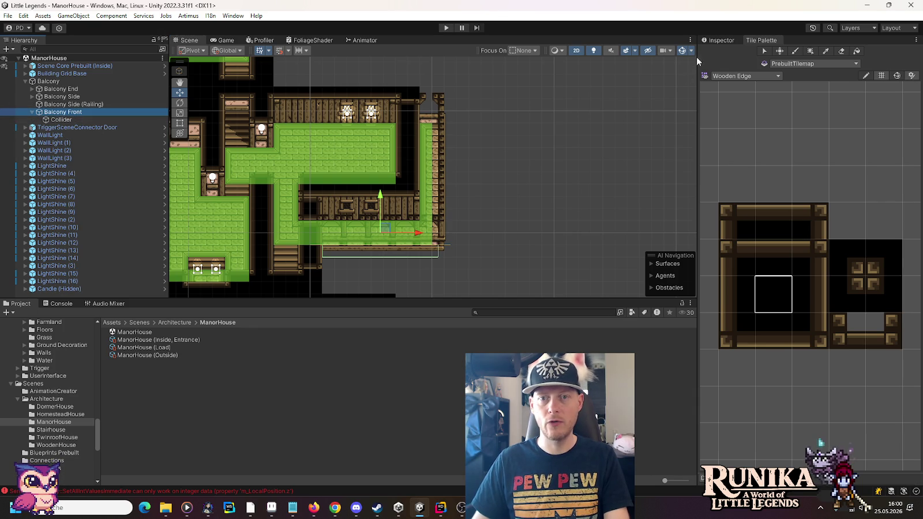
Compare the Balcony Front and Balcony Side sprite settings in the Inspector
click(723, 40)
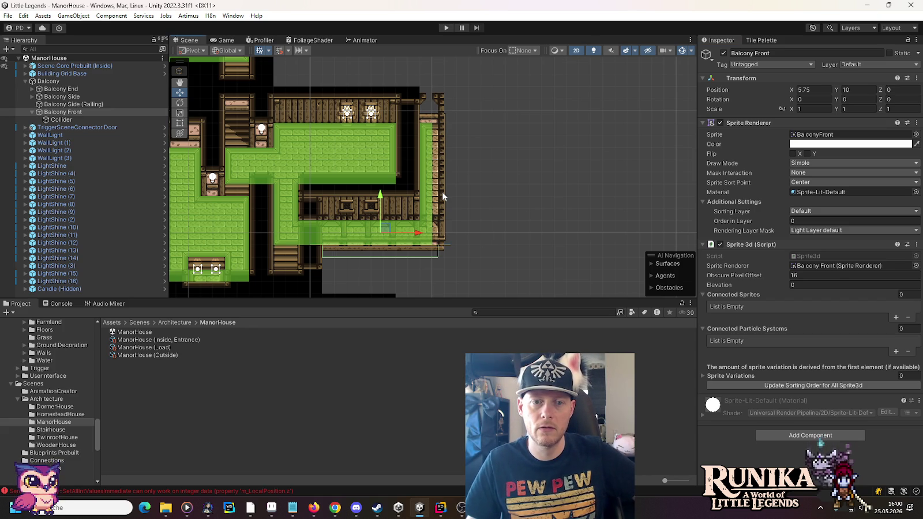
click(442, 193)
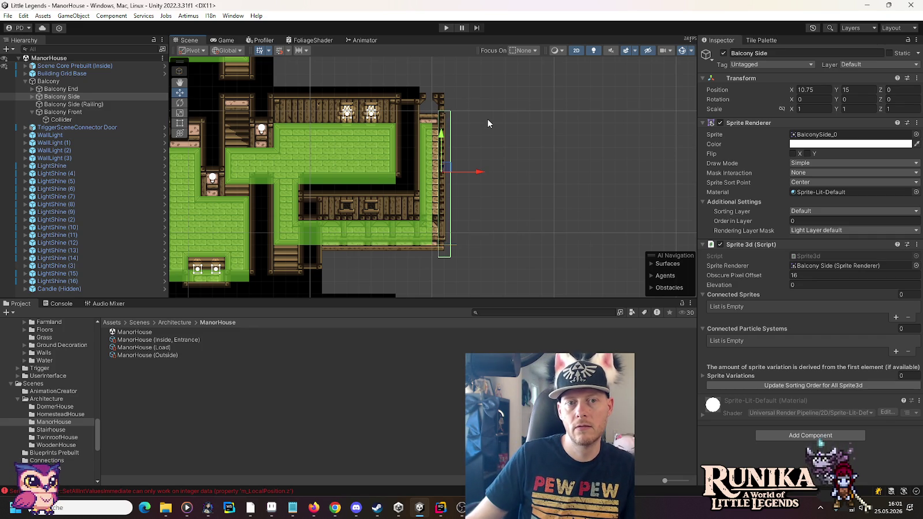
key(alt+Tab)
Move the L-shaped piece up beside the tall beam and check it against Unity
mouse_move(563, 333)
mouse_down()
mouse_move(637, 289)
mouse_move(588, 282)
mouse_move(649, 247)
mouse_move(586, 268)
mouse_up()
scroll(587, 283, up, 3)
key(alt+Tab)
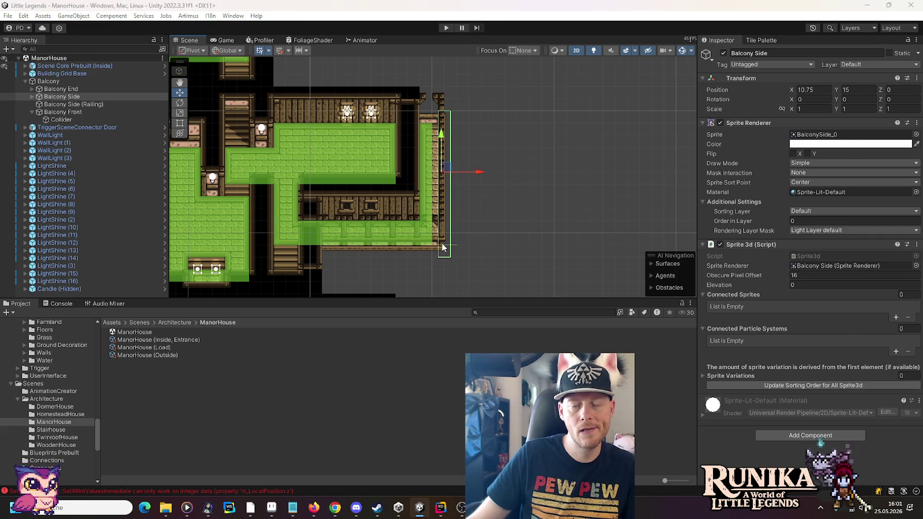
key(alt+Tab)
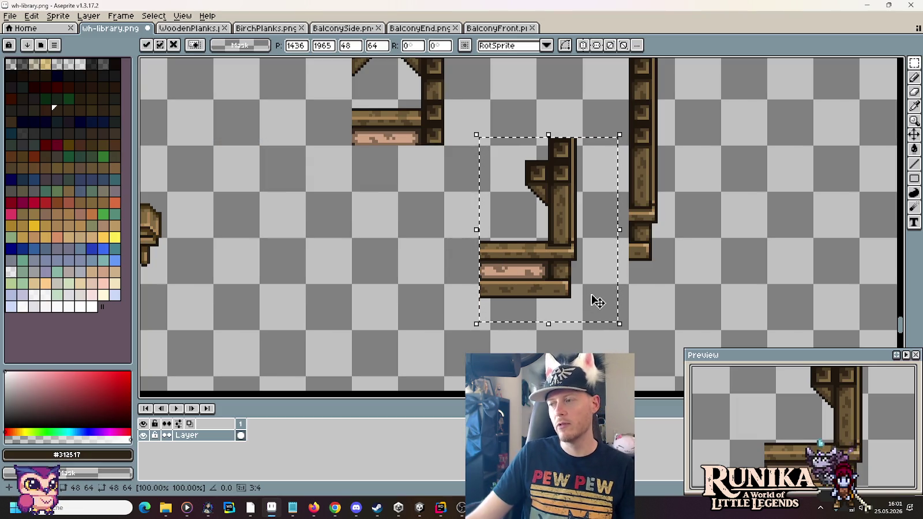
Attach the L-shaped piece to the beam's foot and nudge the tall post into alignment
drag(586, 295, 670, 258)
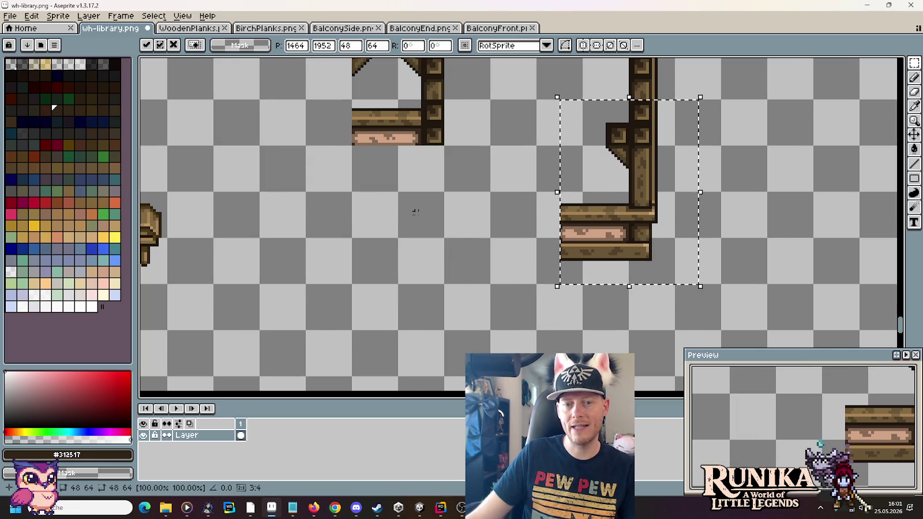
scroll(479, 227, down, 2)
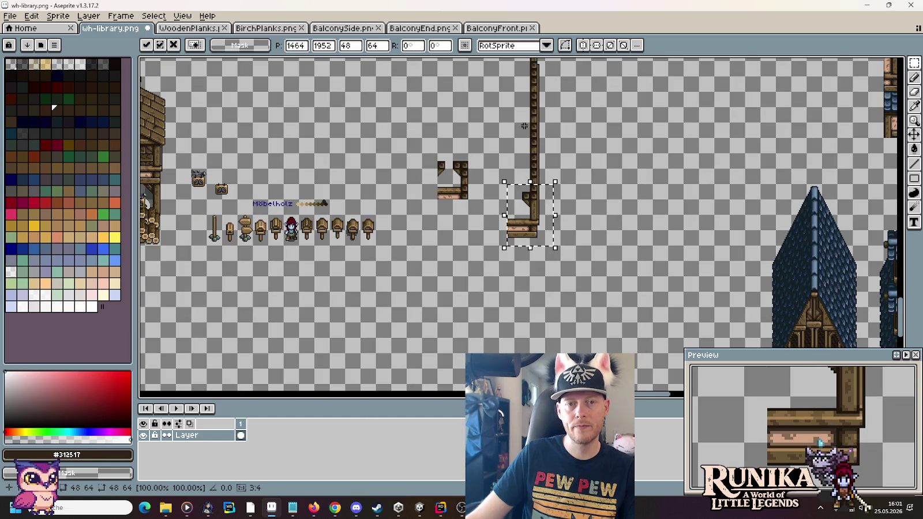
drag(603, 144, 612, 199)
drag(571, 85, 491, 303)
drag(511, 304, 508, 307)
key(alt+Tab)
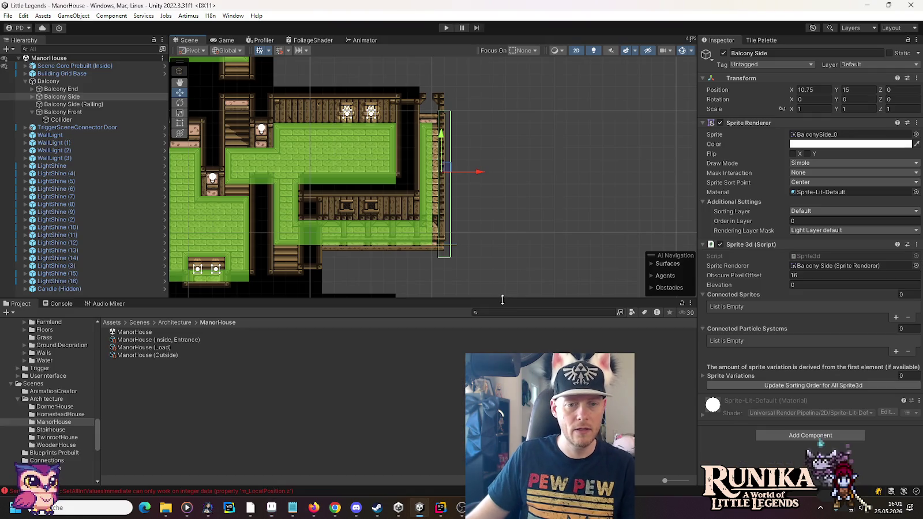
Zoom in on the ManorHouse balcony side, then commit the moved post in wh-library.png
scroll(404, 265, up, 6)
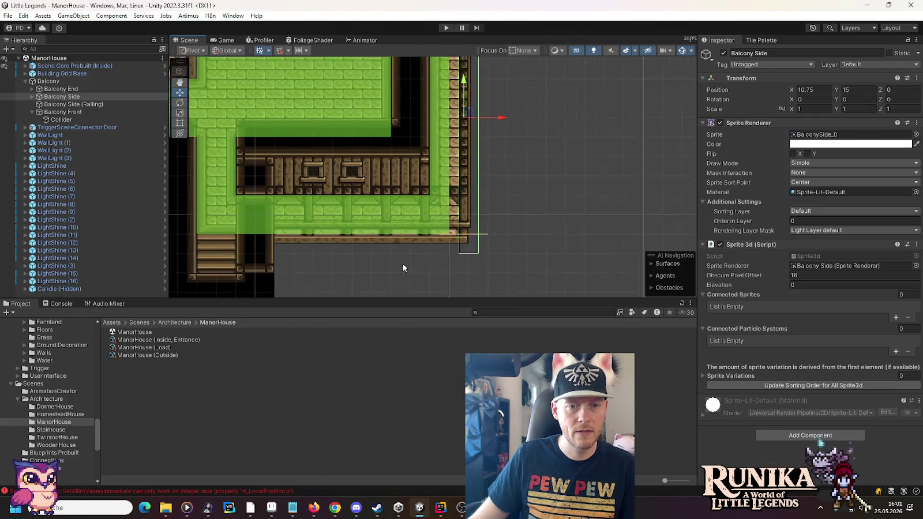
scroll(402, 267, up, 1)
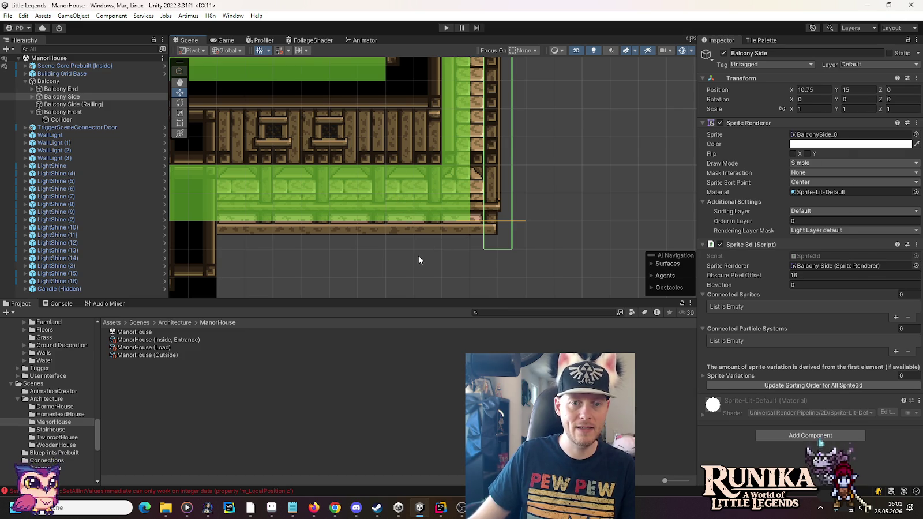
key(alt+Tab)
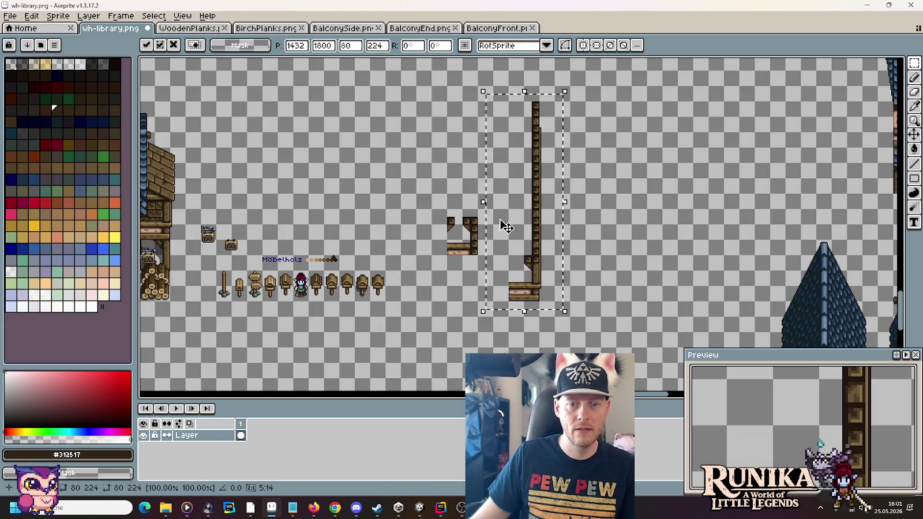
key(ctrl+d)
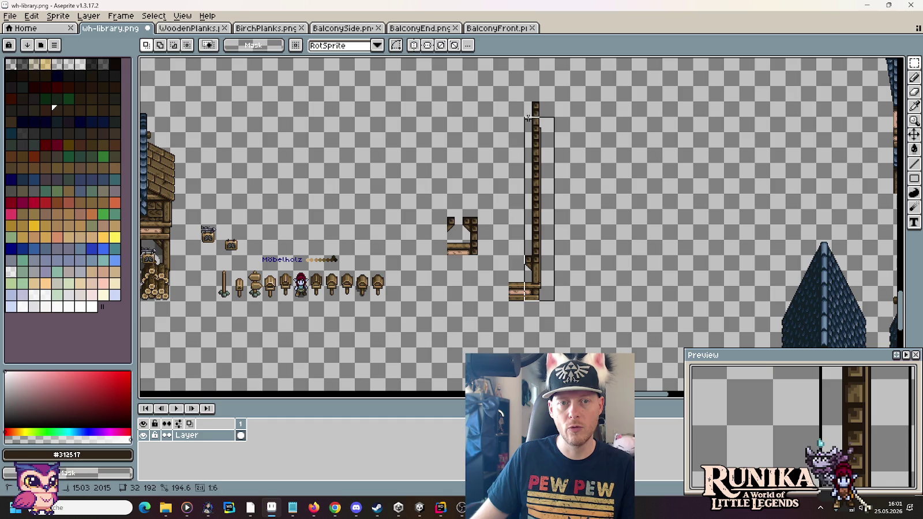